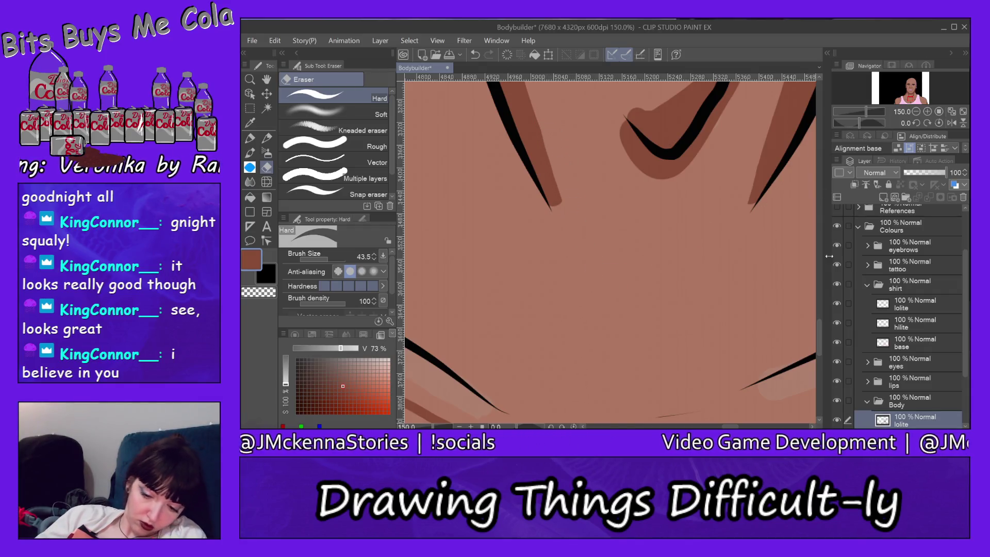
# - Select the Base layer in the Body folder and sample the skin tone from the canvas
pyautogui.moveTo(819, 335); pyautogui.dragTo(818, 311)
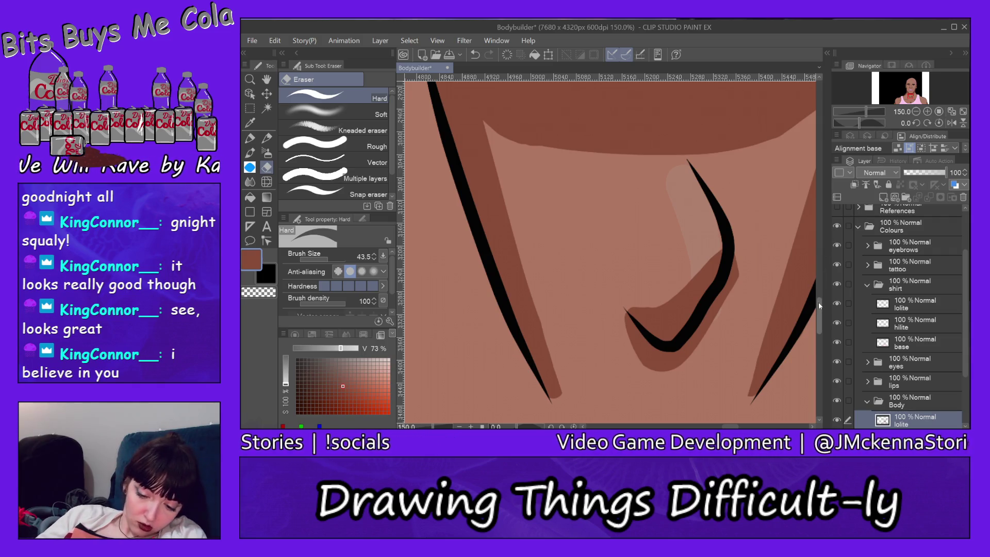
pyautogui.scroll(5, 809, 304)
pyautogui.hscroll(-7, 608, 253)
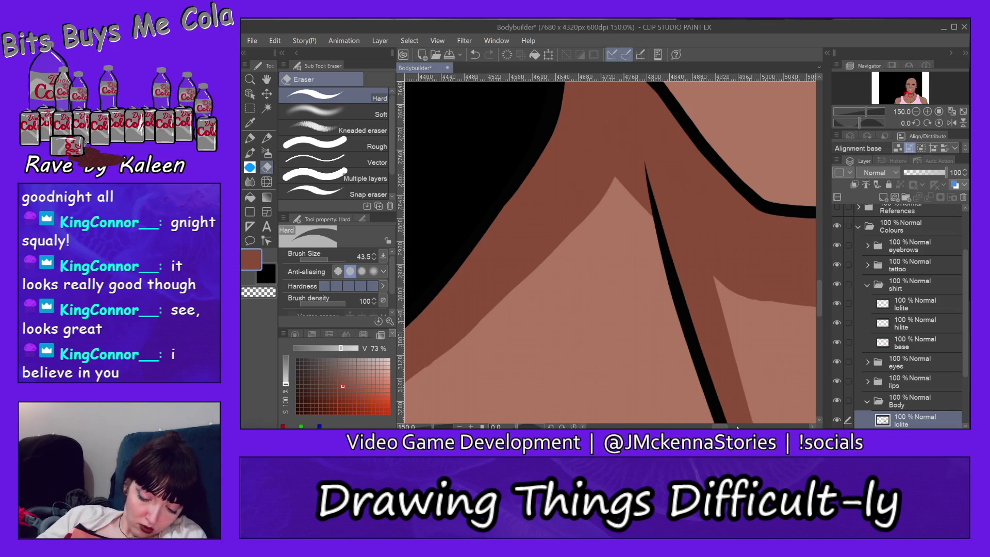
pyautogui.hscroll(12, 736, 402)
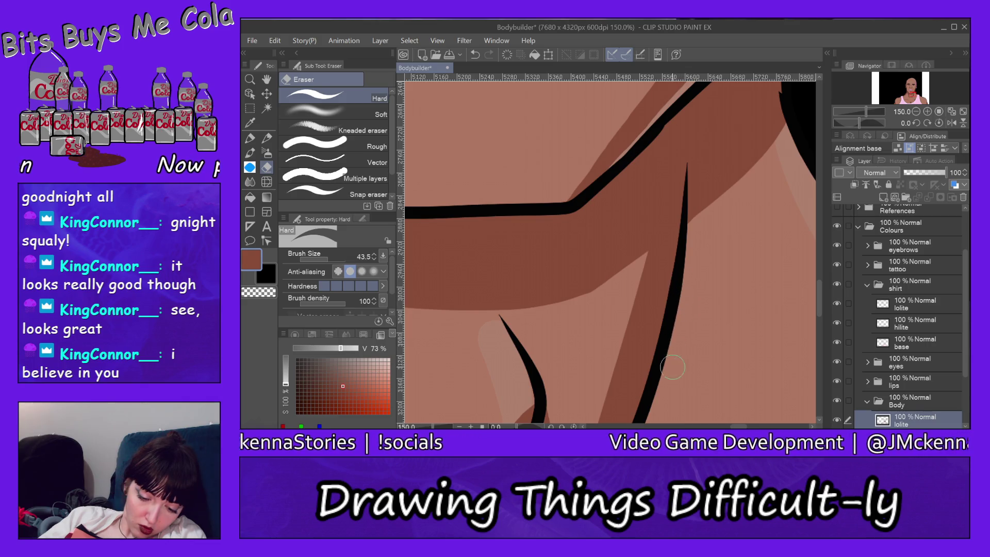
pyautogui.moveTo(819, 296); pyautogui.dragTo(825, 348)
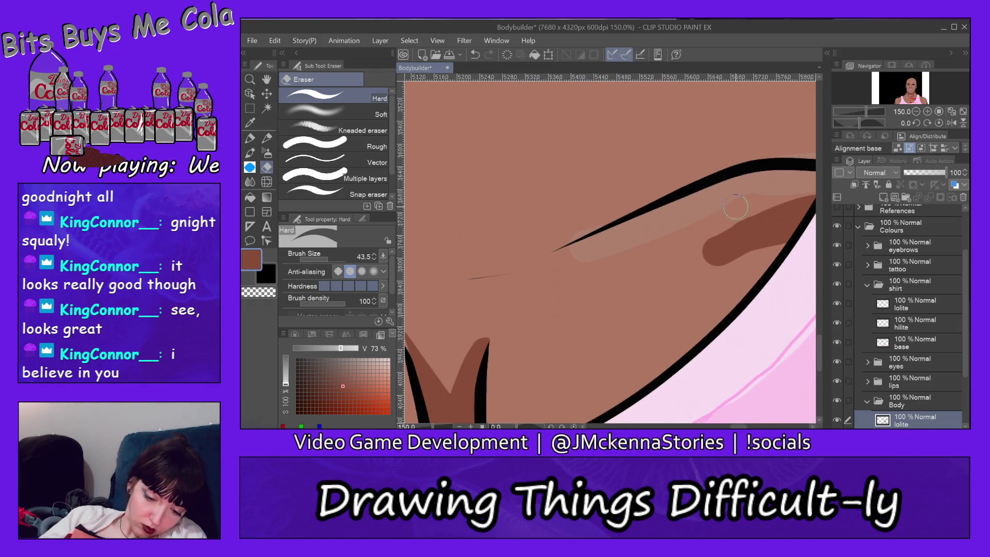
pyautogui.keyDown('ctrl'); pyautogui.keyDown('shift'); pyautogui.click(732, 172); pyautogui.keyUp('shift'); pyautogui.keyUp('ctrl')
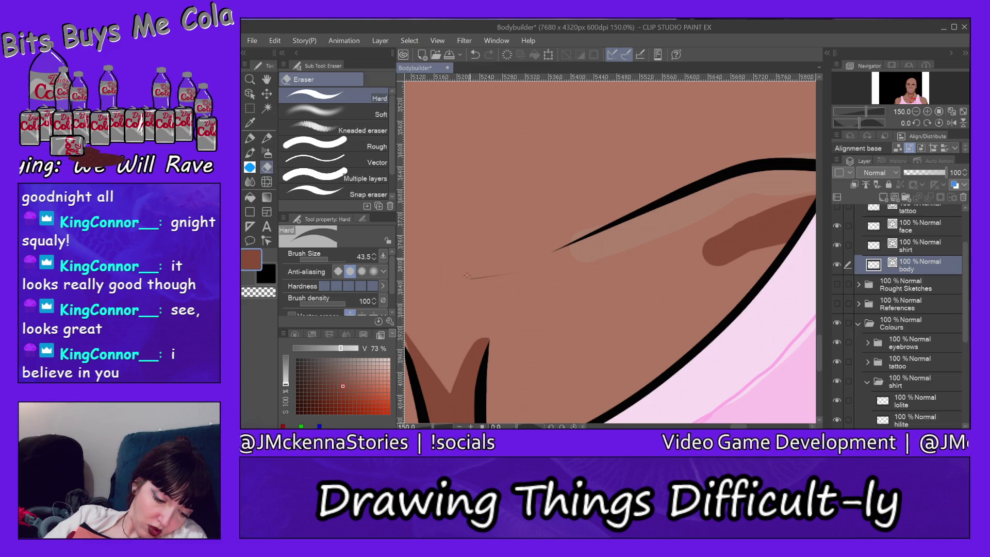
pyautogui.keyDown('ctrl'); pyautogui.keyDown('shift'); pyautogui.click(480, 292); pyautogui.keyUp('shift'); pyautogui.keyUp('ctrl')
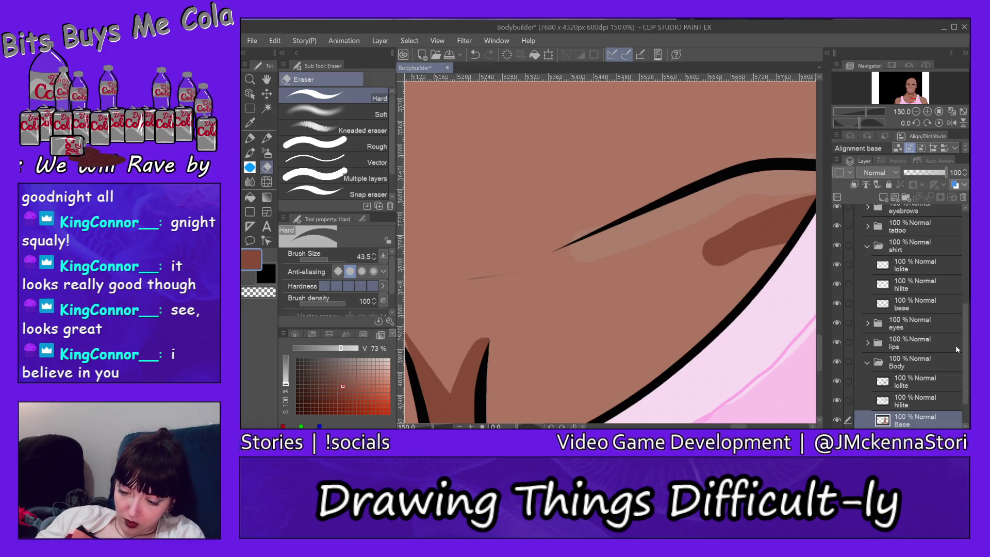
pyautogui.scroll(-2, 967, 386)
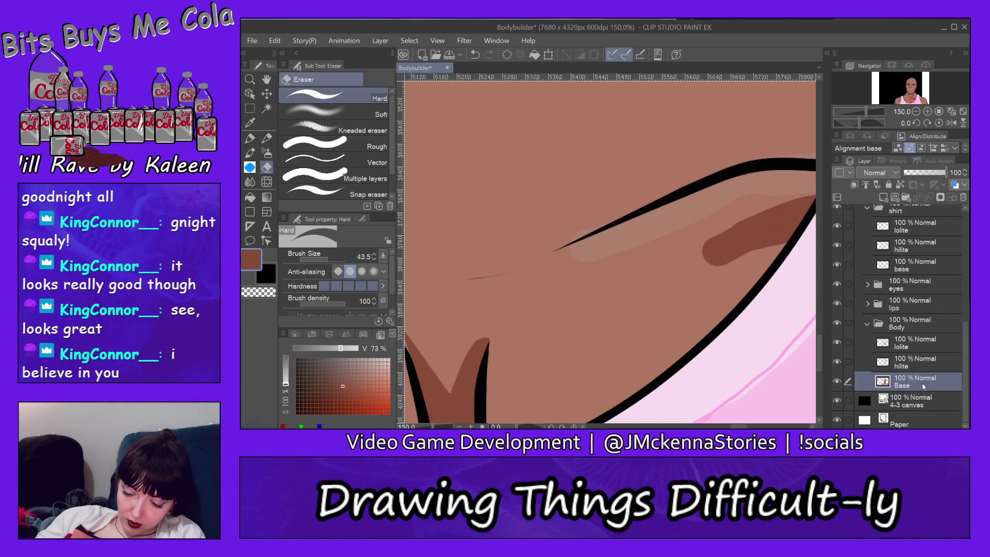
pyautogui.keyDown('alt'); pyautogui.click(634, 307); pyautogui.keyUp('alt')
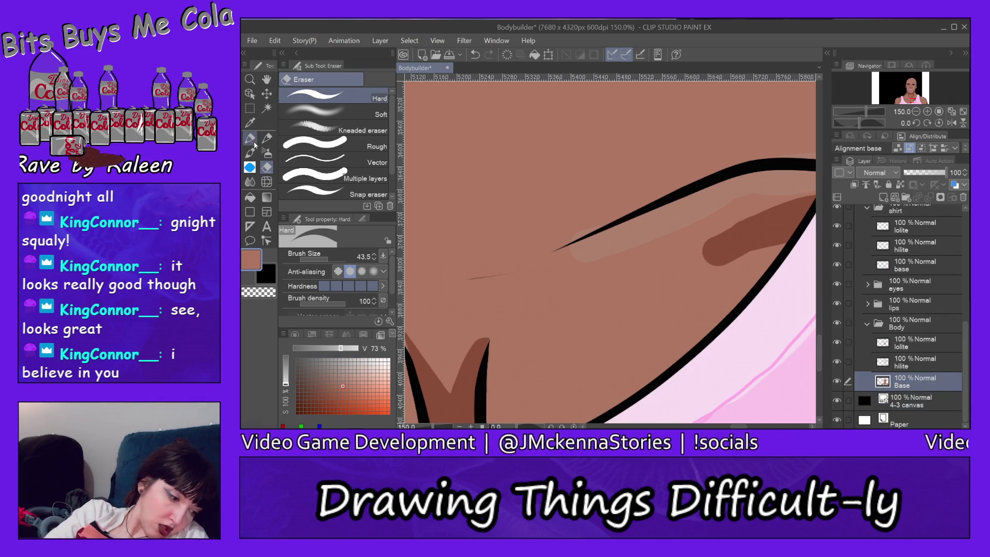
# - Paint thick dark-brown shadow bands over the thin lines along the shirt edge, then erase stray paint
pyautogui.press('p')
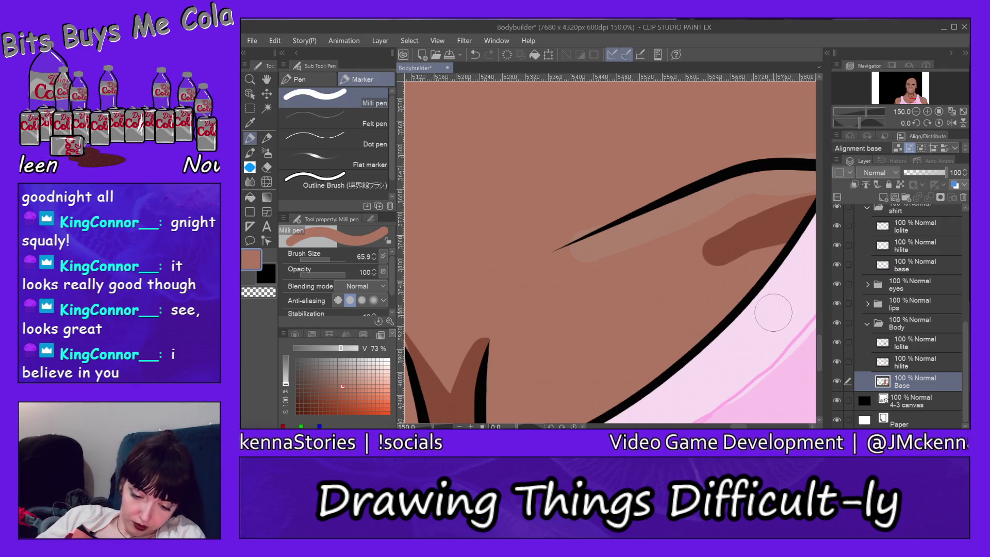
pyautogui.moveTo(739, 426); pyautogui.dragTo(716, 426)
pyautogui.click(915, 342)
pyautogui.keyDown('alt'); pyautogui.click(771, 277); pyautogui.keyUp('alt')
pyautogui.hotkey('ctrl', 'z')
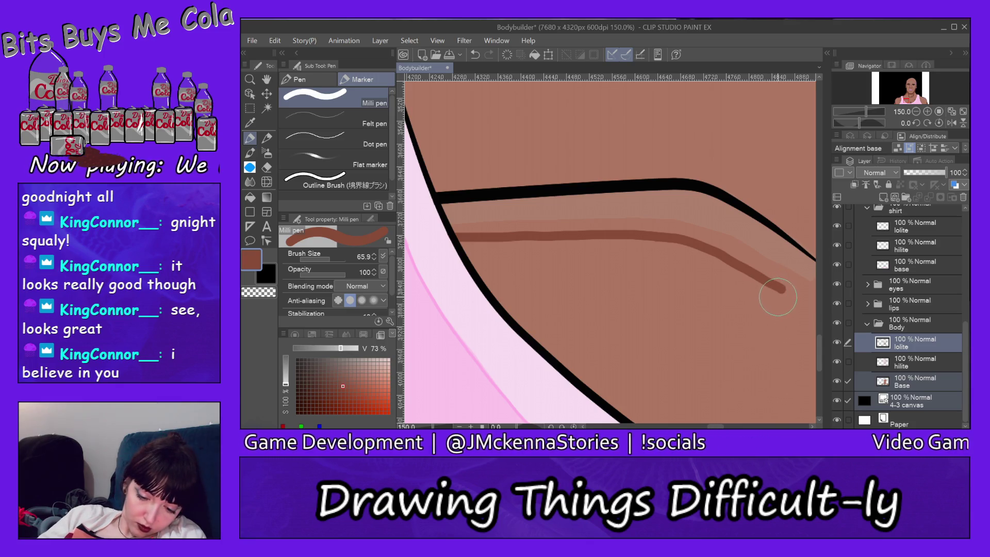
pyautogui.moveTo(776, 295)
pyautogui.mouseDown()
pyautogui.moveTo(675, 246)
pyautogui.moveTo(598, 232)
pyautogui.moveTo(460, 244)
pyautogui.mouseUp()
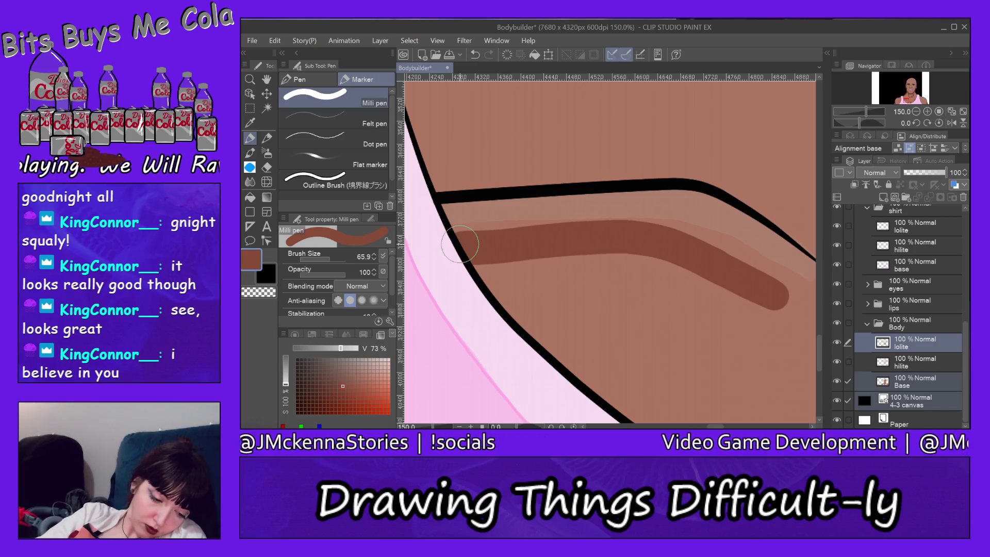
pyautogui.click(900, 100)
pyautogui.moveTo(723, 322); pyautogui.dragTo(593, 347)
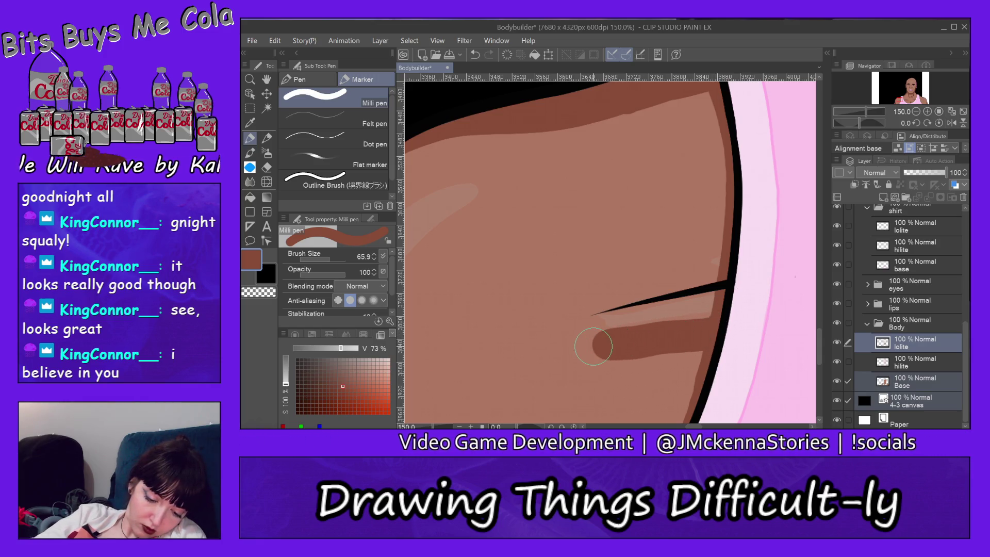
pyautogui.click(266, 167)
pyautogui.moveTo(708, 280)
pyautogui.mouseDown()
pyautogui.moveTo(719, 299)
pyautogui.moveTo(695, 308)
pyautogui.mouseUp()
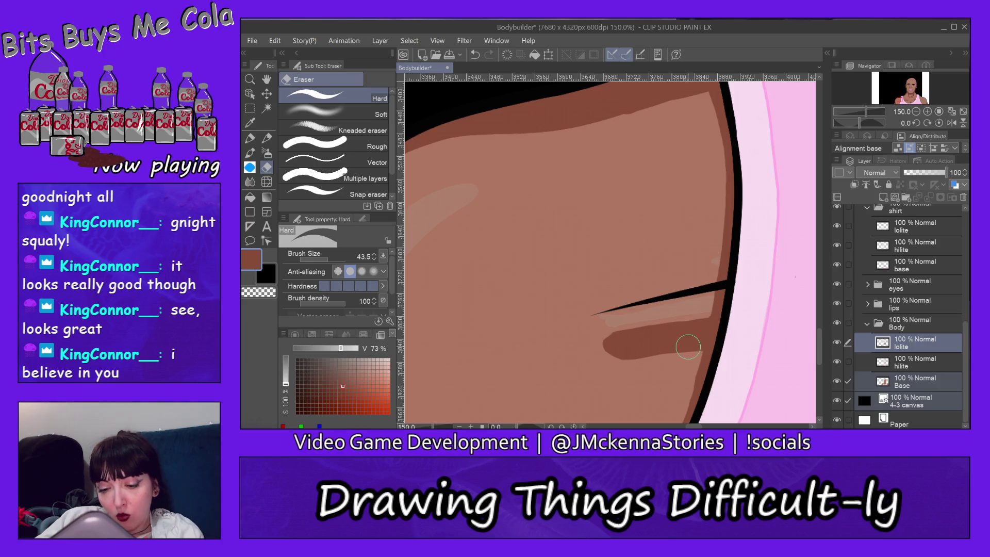
# - Erase the lower and left edges of the dark shadow into a narrower strip
pyautogui.moveTo(695, 345); pyautogui.dragTo(613, 364)
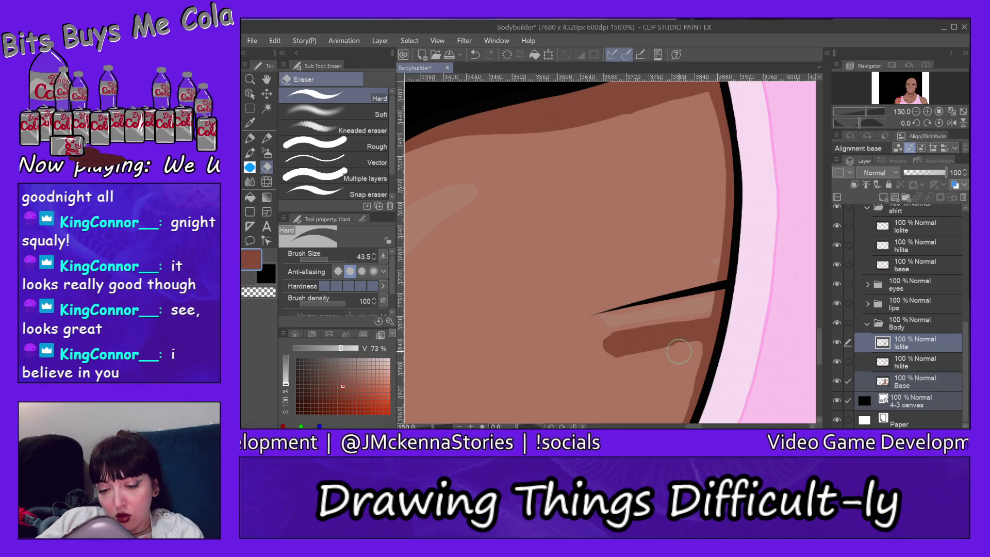
pyautogui.moveTo(678, 352); pyautogui.dragTo(607, 356)
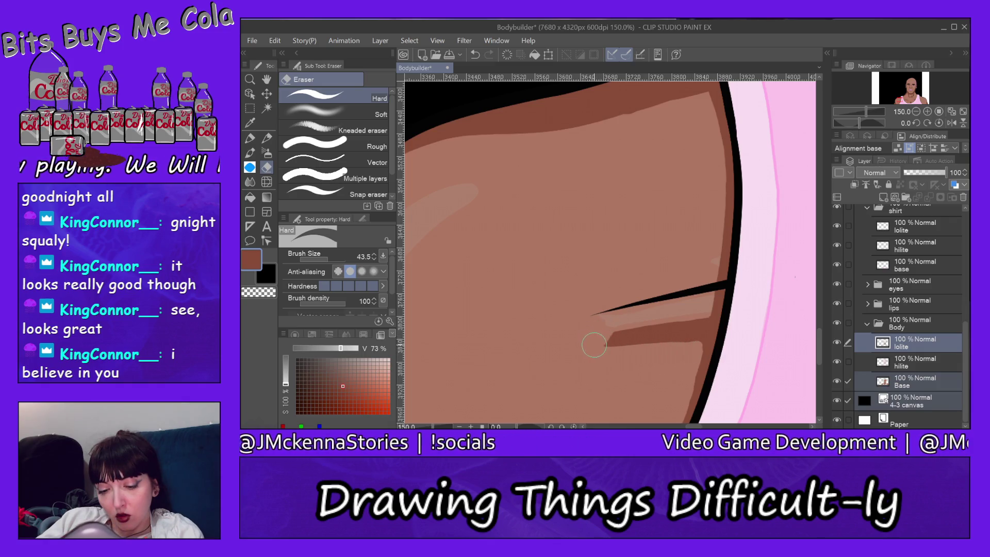
pyautogui.moveTo(700, 310); pyautogui.dragTo(604, 336)
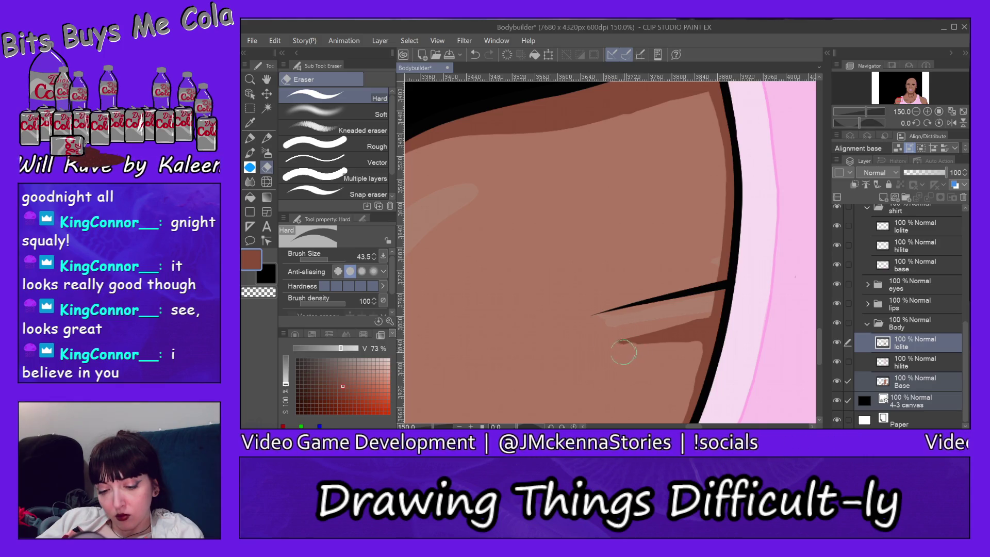
# - Set the pen to size 17.4 and sample a lighter skin tone from the canvas
pyautogui.press('p')
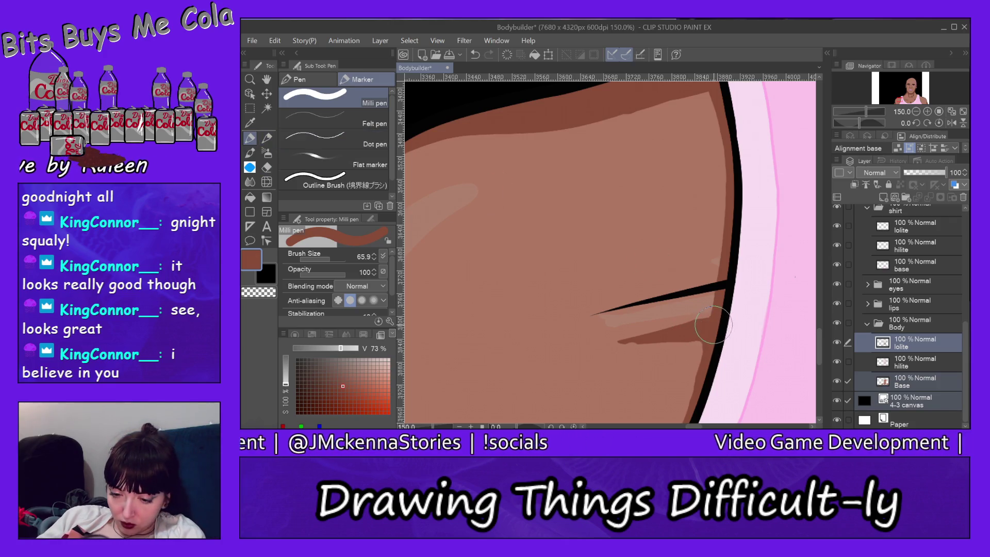
pyautogui.press('[')
pyautogui.press('[')
pyautogui.press('[')
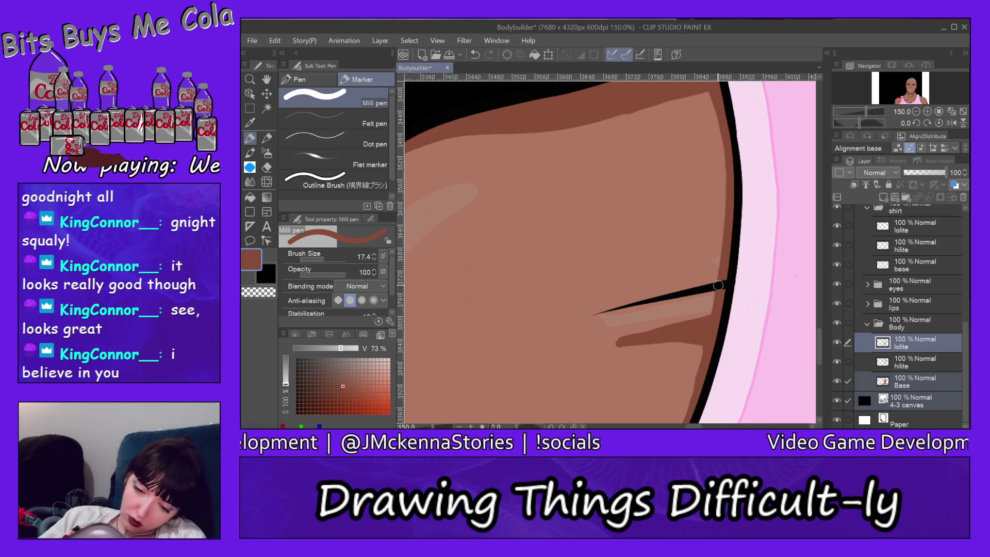
pyautogui.keyDown('alt'); pyautogui.click(624, 249); pyautogui.keyUp('alt')
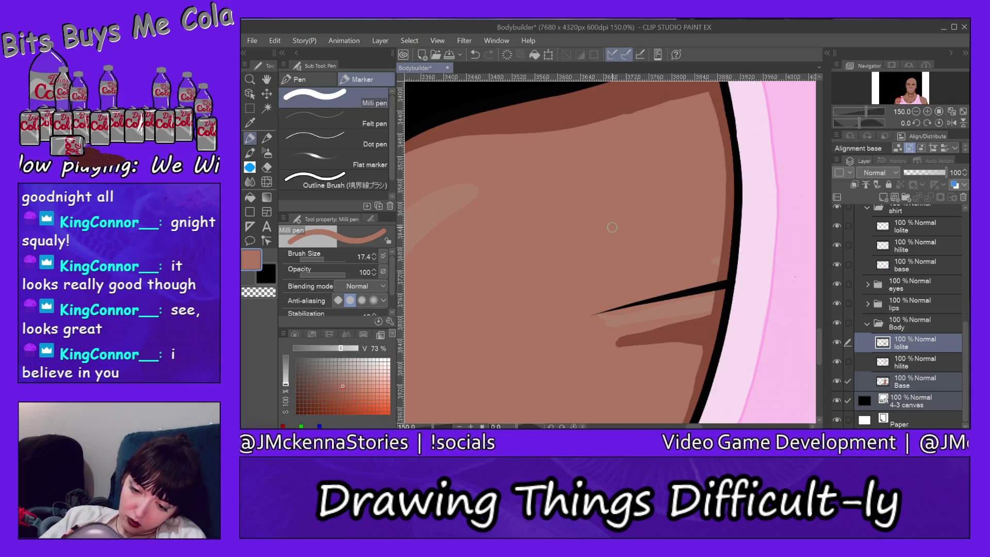
pyautogui.keyDown('ctrl'); pyautogui.keyDown('shift'); pyautogui.click(705, 267); pyautogui.keyUp('shift'); pyautogui.keyUp('ctrl')
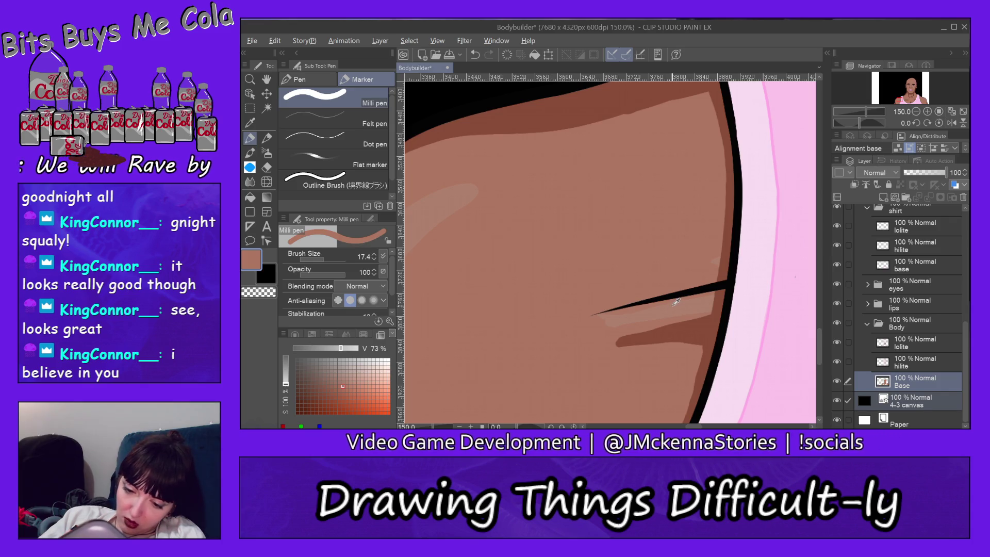
pyautogui.press('alt')
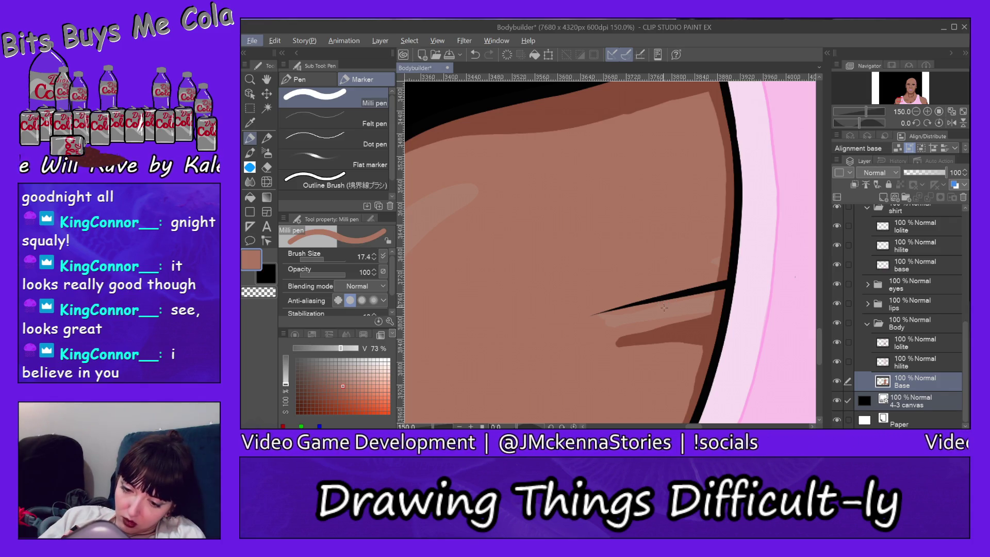
pyautogui.hotkey('alt', ']')
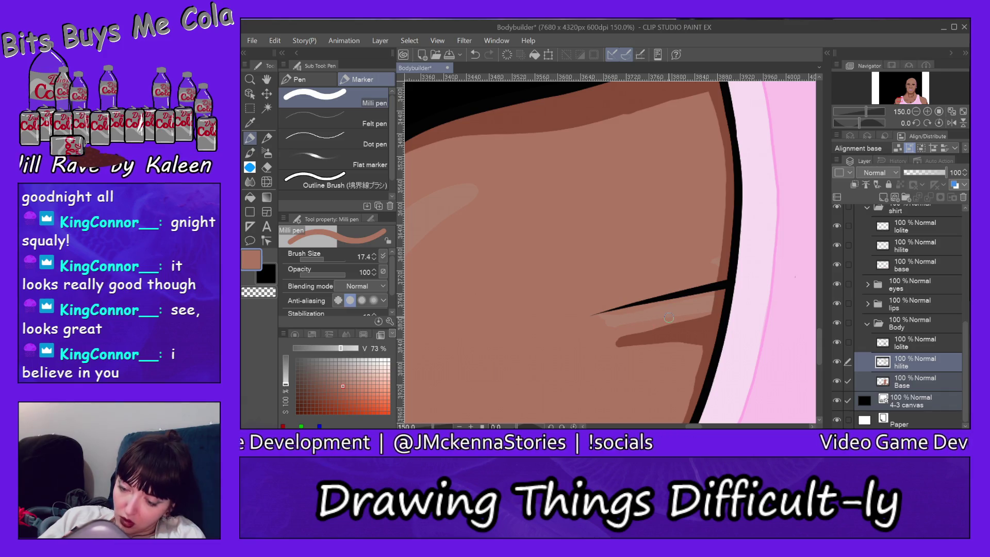
pyautogui.click(847, 402)
pyautogui.click(847, 382)
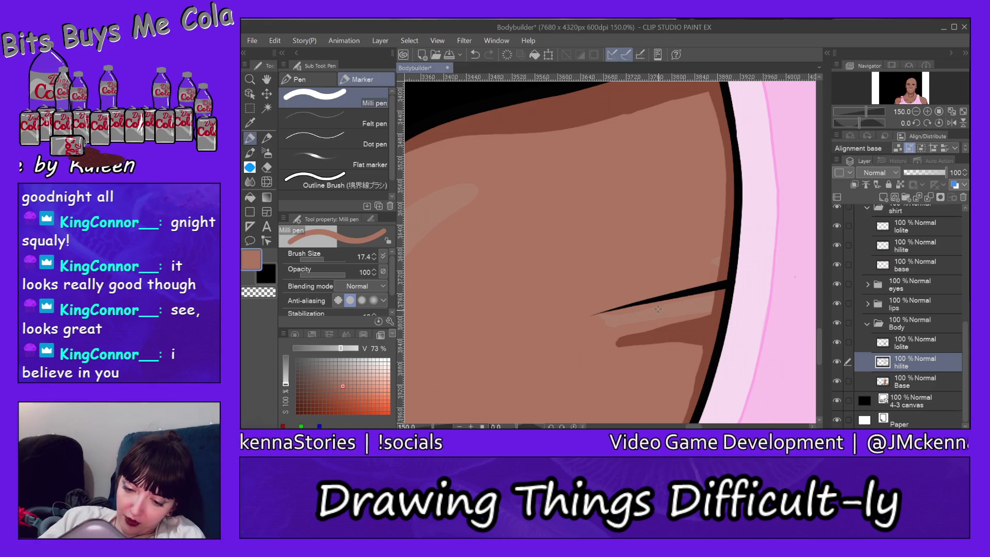
pyautogui.hotkey('ctrl', 'z')
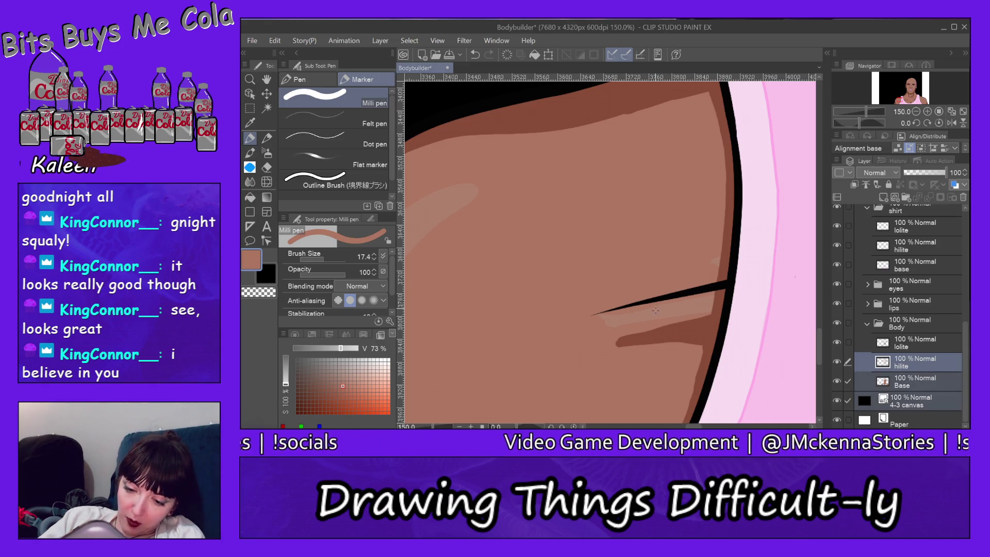
pyautogui.hotkey('ctrl', 'y')
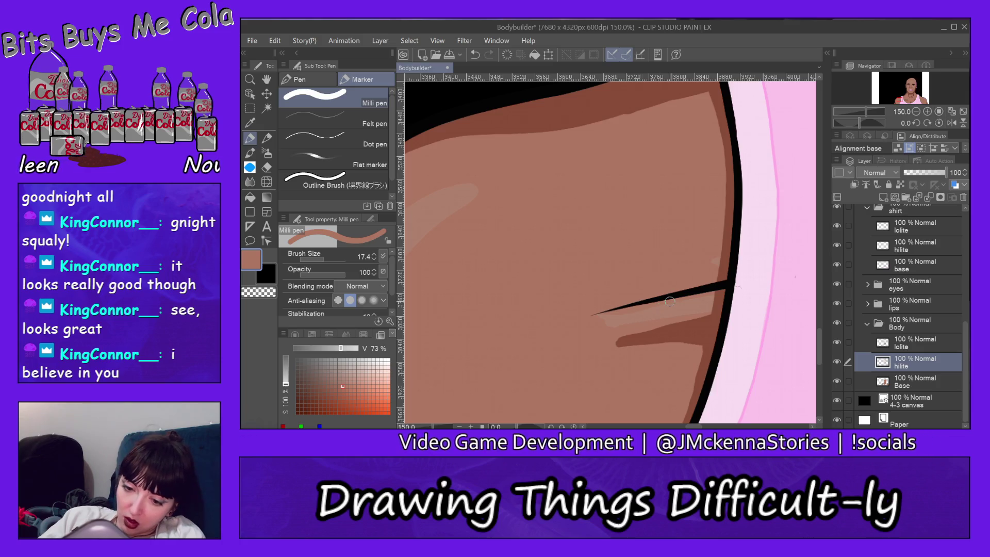
pyautogui.press('e')
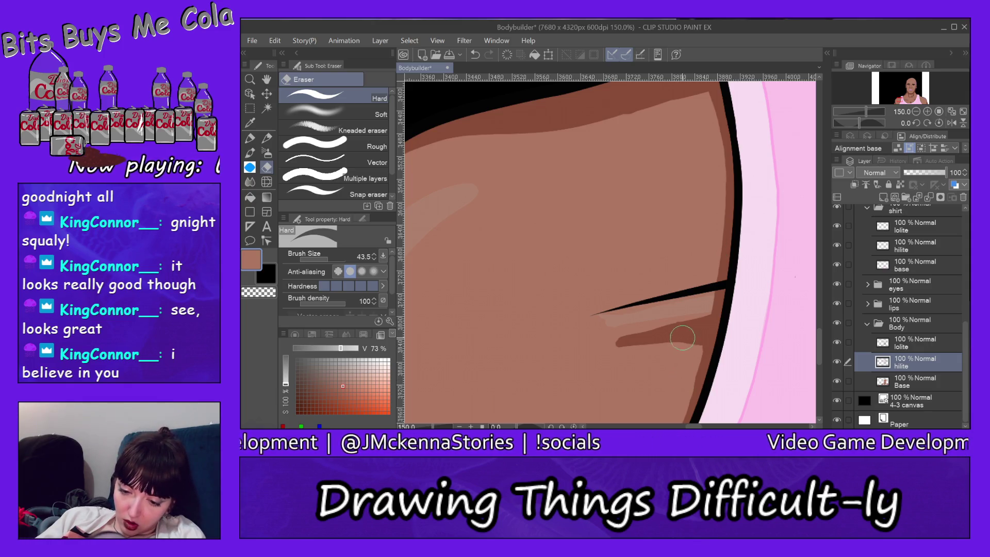
pyautogui.hotkey('alt', ']')
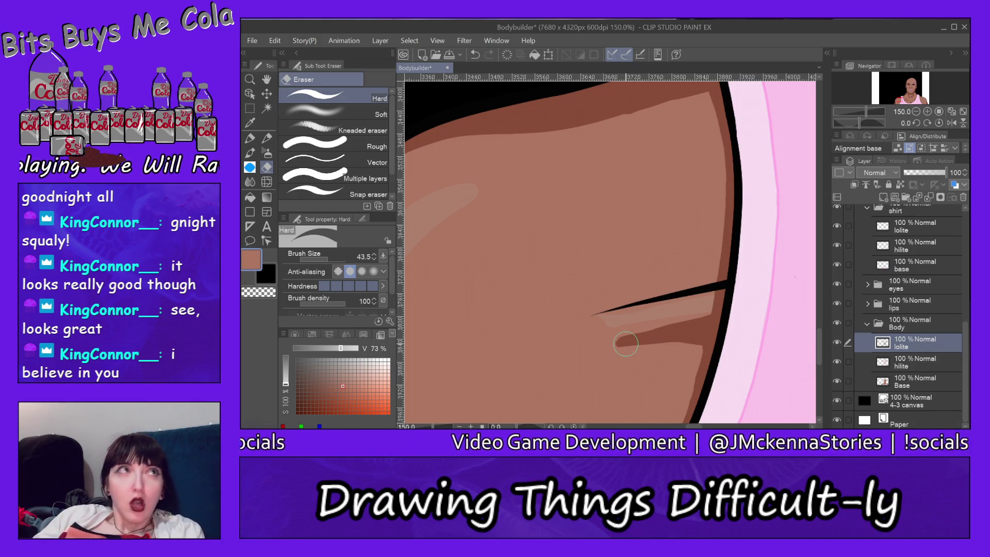
pyautogui.moveTo(696, 427); pyautogui.dragTo(740, 426)
pyautogui.hotkey('alt', '[')
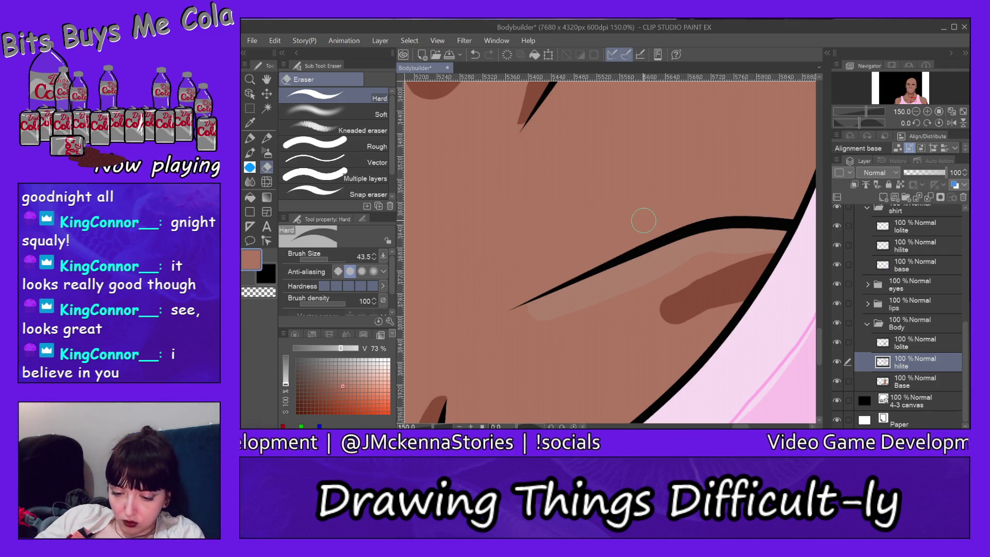
pyautogui.moveTo(738, 426)
pyautogui.mouseDown()
pyautogui.moveTo(766, 426)
pyautogui.moveTo(688, 427)
pyautogui.moveTo(739, 426)
pyautogui.mouseUp()
# - Zoom out to 12.5% to view the whole portrait
pyautogui.click(249, 79)
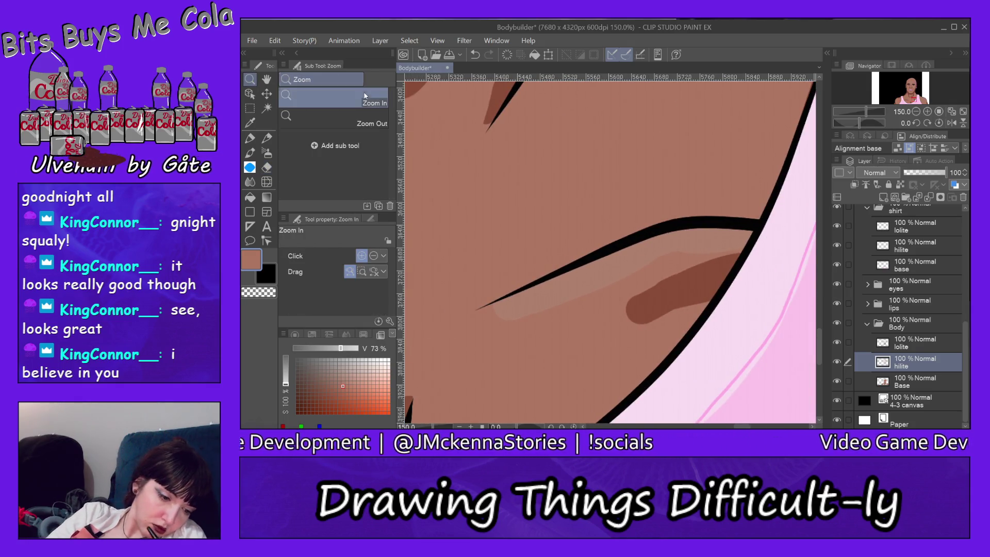
pyautogui.click(335, 118)
pyautogui.click(461, 135)
pyautogui.click(744, 203)
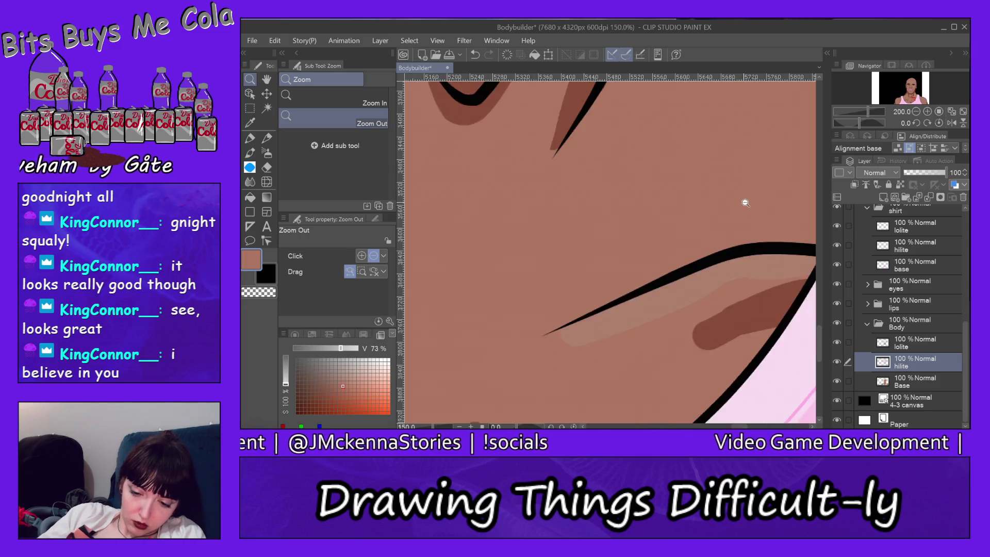
pyautogui.click(749, 207)
pyautogui.click(744, 283)
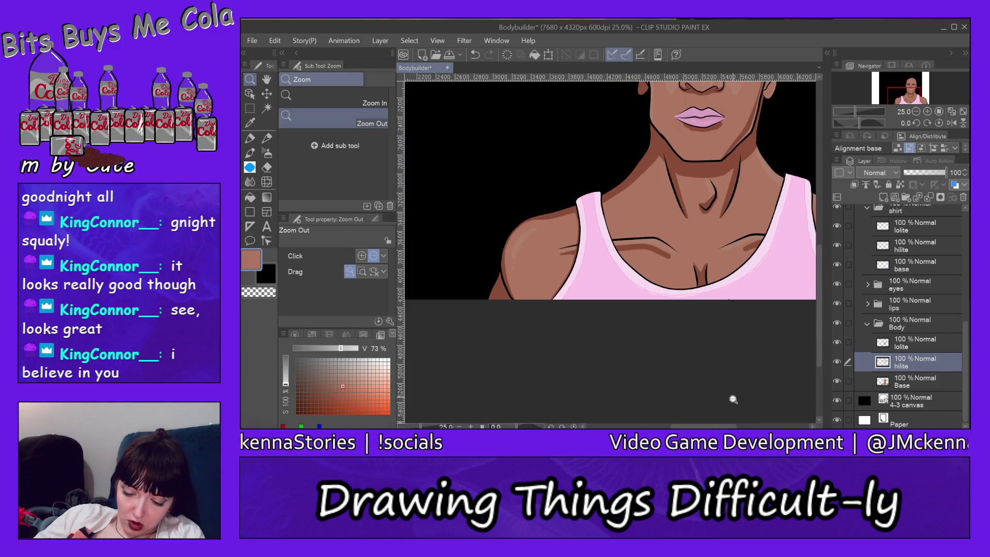
pyautogui.moveTo(720, 427); pyautogui.dragTo(738, 427)
pyautogui.click(736, 320)
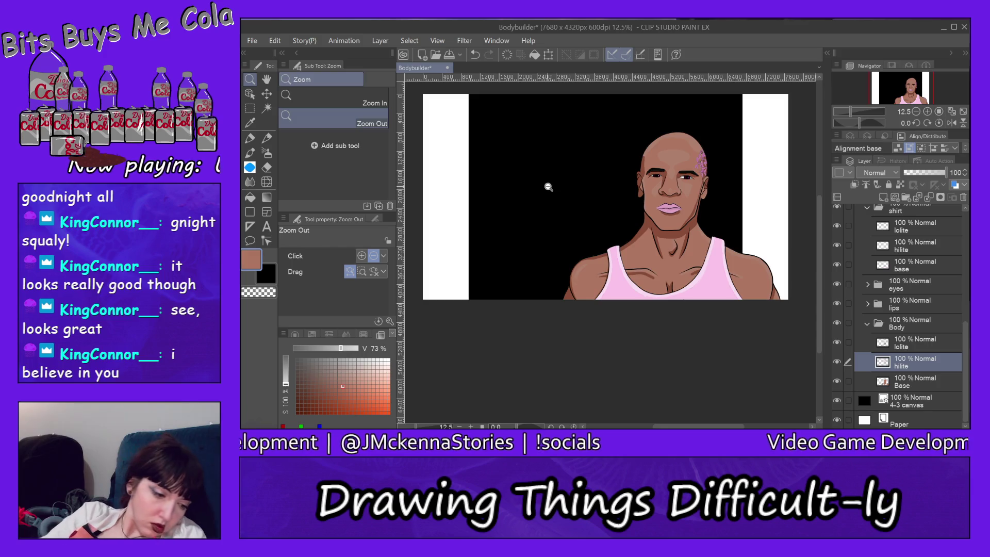
# - Zoom back in to 100% on the collarbone and select the lolite layer with the Milli pen
pyautogui.click(335, 101)
pyautogui.click(700, 280)
pyautogui.click(711, 281)
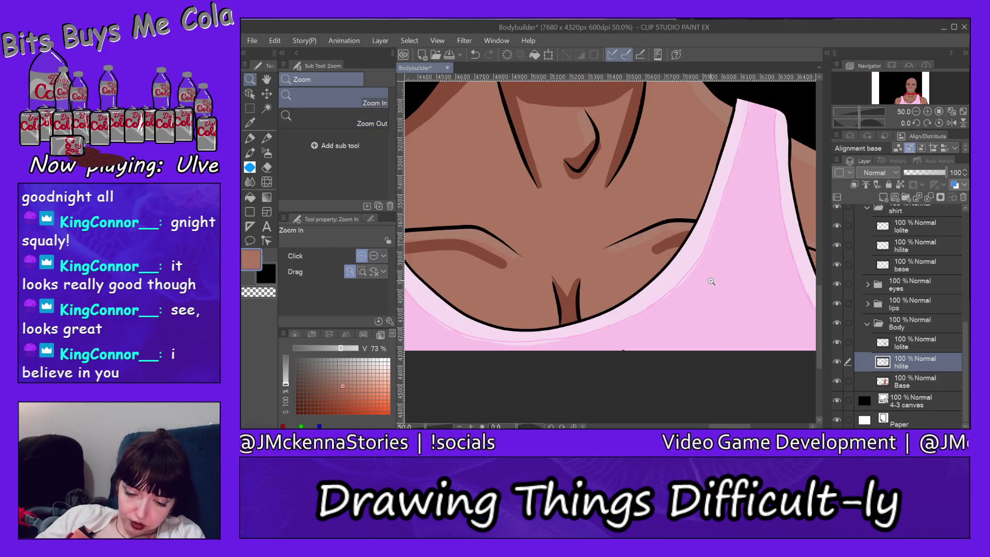
pyautogui.click(711, 281)
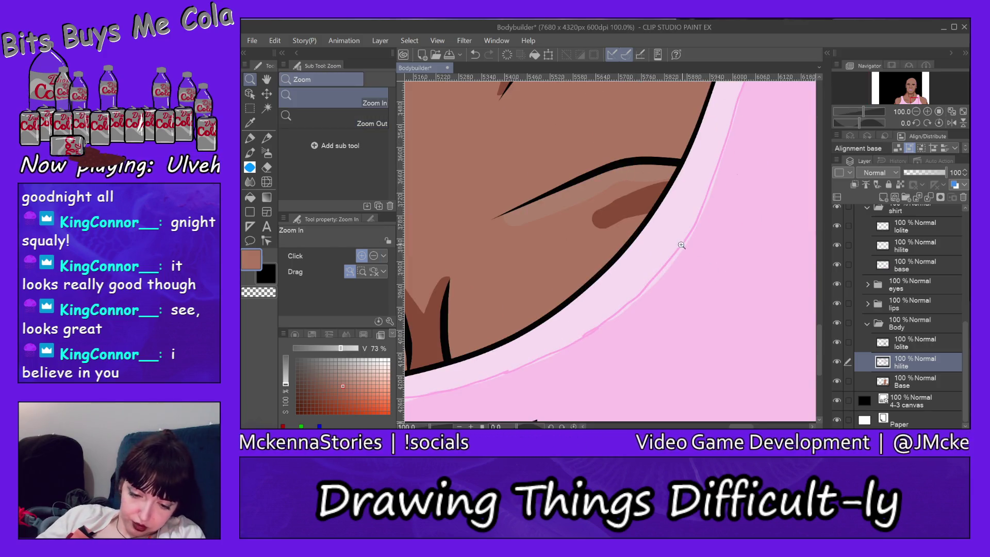
pyautogui.keyDown('ctrl'); pyautogui.keyDown('shift'); pyautogui.click(636, 198); pyautogui.keyUp('shift'); pyautogui.keyUp('ctrl')
pyautogui.click(249, 138)
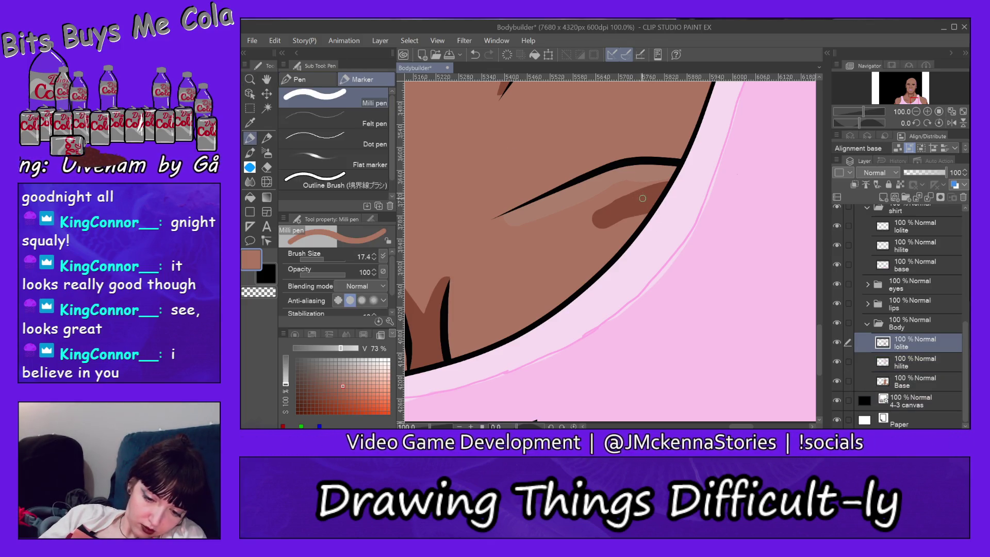
# - Sample the lolite brown and erase most of the old thin collarbone shadow
pyautogui.keyDown('alt'); pyautogui.click(643, 199); pyautogui.keyUp('alt')
pyautogui.click(267, 167)
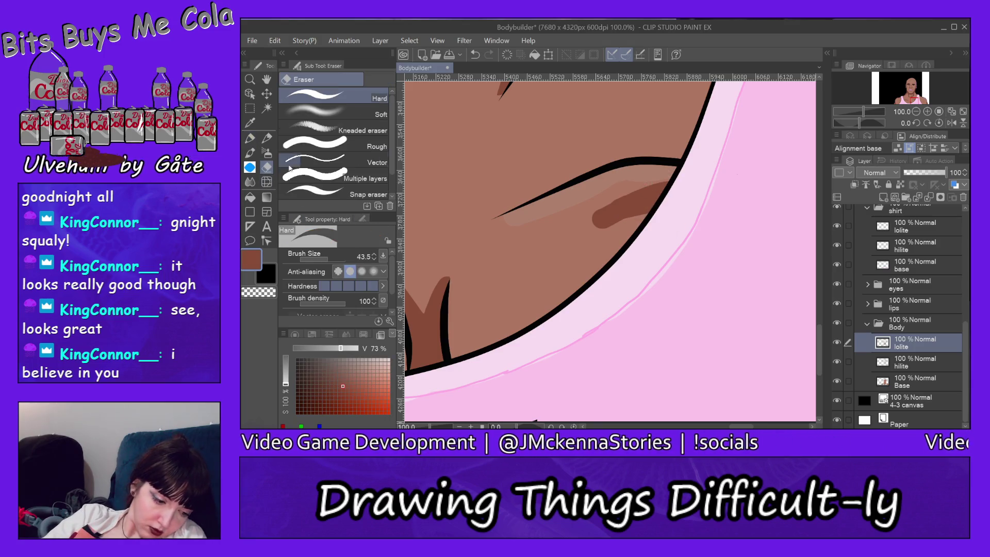
pyautogui.moveTo(588, 225)
pyautogui.mouseDown()
pyautogui.moveTo(591, 212)
pyautogui.moveTo(616, 211)
pyautogui.moveTo(607, 234)
pyautogui.moveTo(652, 199)
pyautogui.moveTo(609, 246)
pyautogui.mouseUp()
# - Raise the Milli pen to 65.9 and paint thick brown collarbone shadow continuing past the strap
pyautogui.press('p')
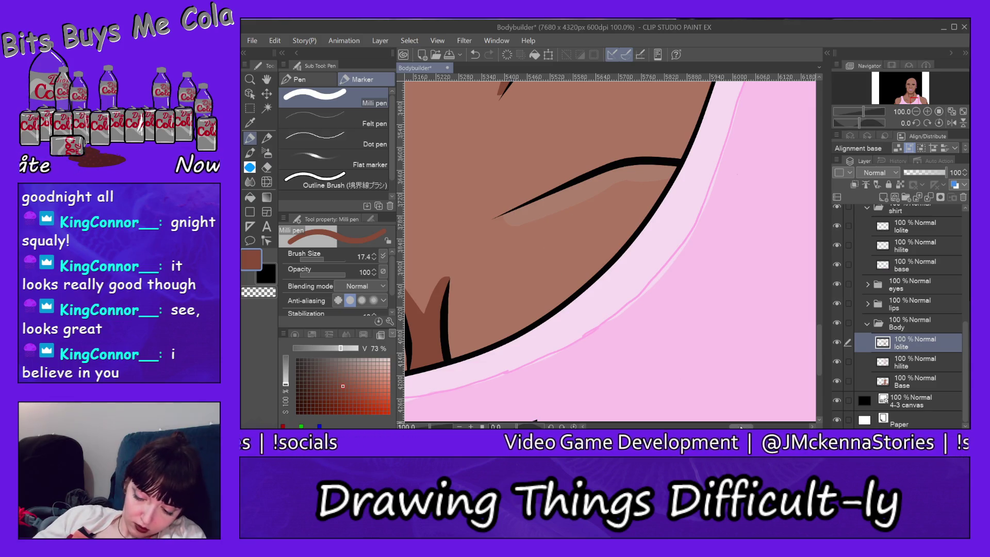
pyautogui.hscroll(-6, 617, 247)
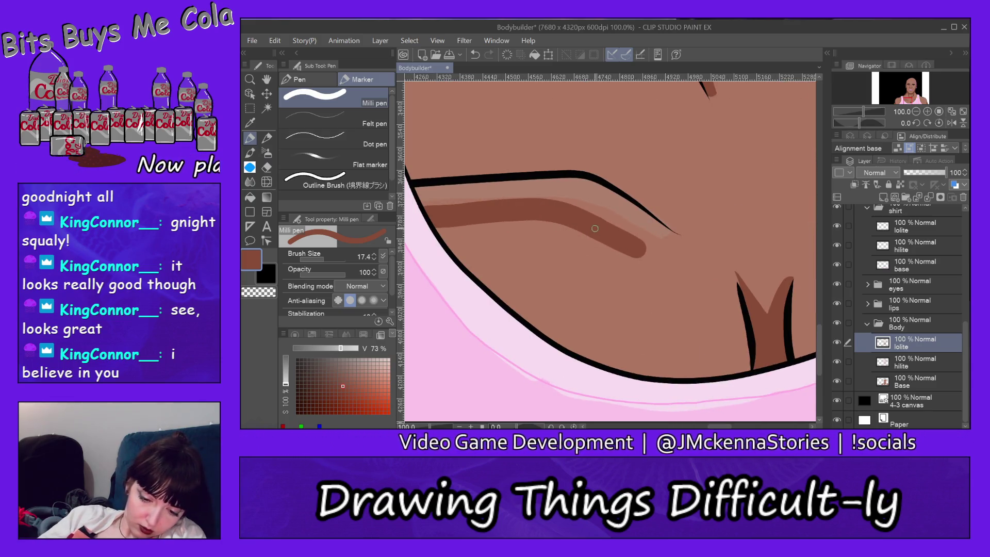
pyautogui.moveTo(329, 253); pyautogui.dragTo(347, 257)
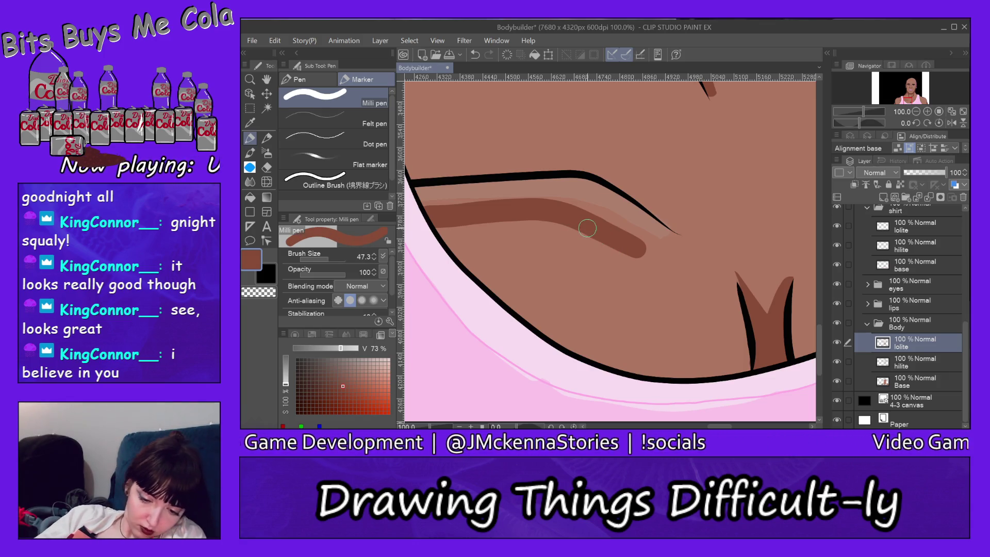
pyautogui.moveTo(333, 260); pyautogui.dragTo(341, 259)
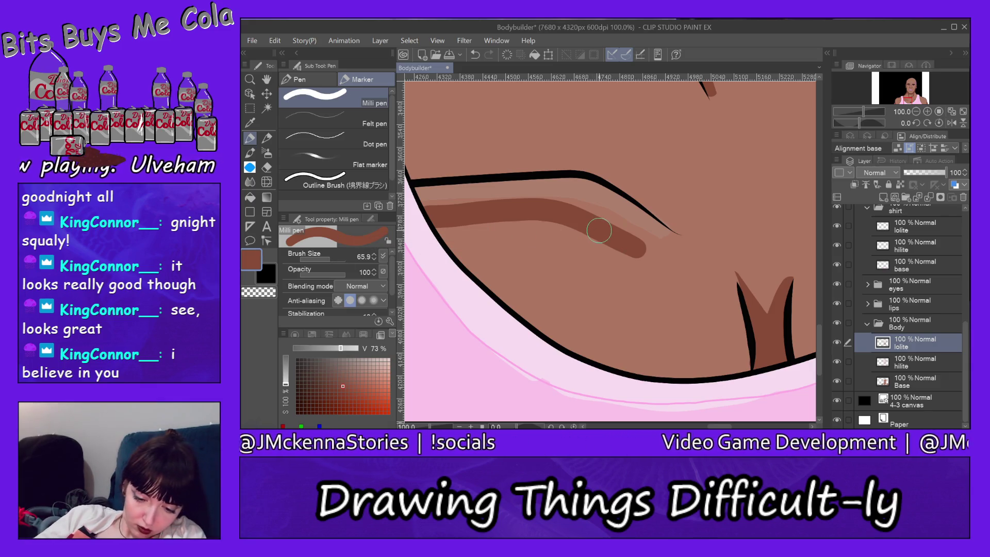
pyautogui.moveTo(720, 427); pyautogui.dragTo(740, 427)
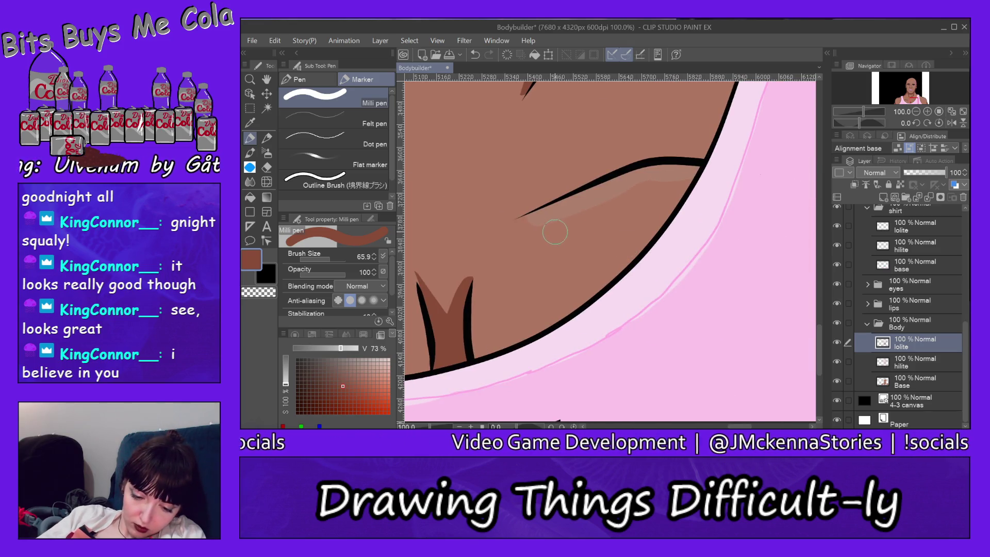
pyautogui.moveTo(554, 231)
pyautogui.mouseDown()
pyautogui.moveTo(613, 204)
pyautogui.moveTo(722, 184)
pyautogui.mouseUp()
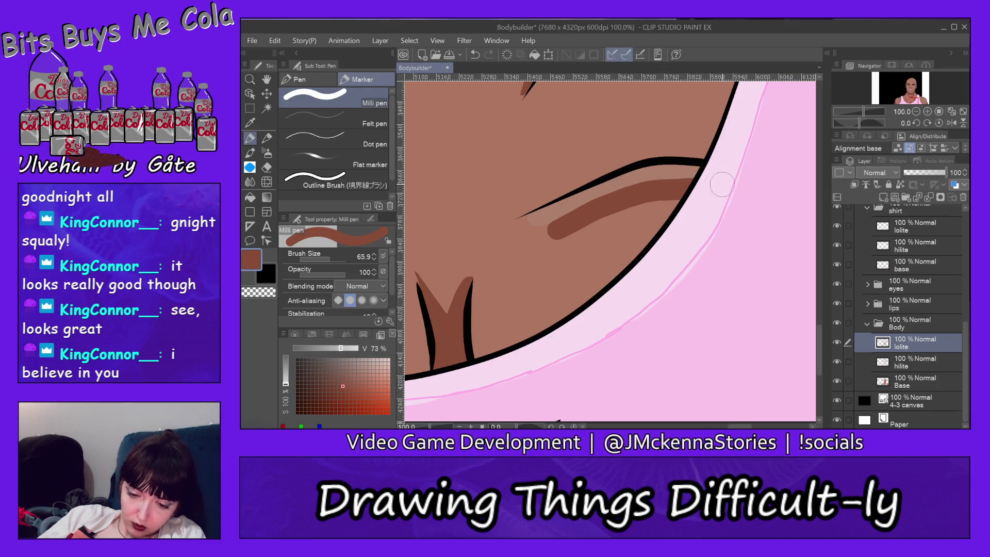
pyautogui.moveTo(734, 426); pyautogui.dragTo(755, 427)
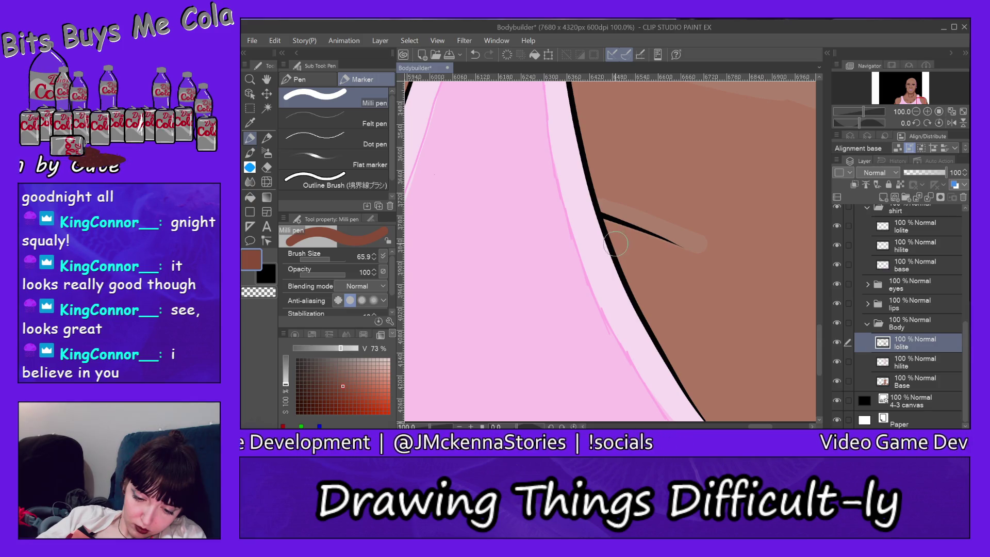
pyautogui.moveTo(616, 246); pyautogui.dragTo(676, 266)
pyautogui.press('e')
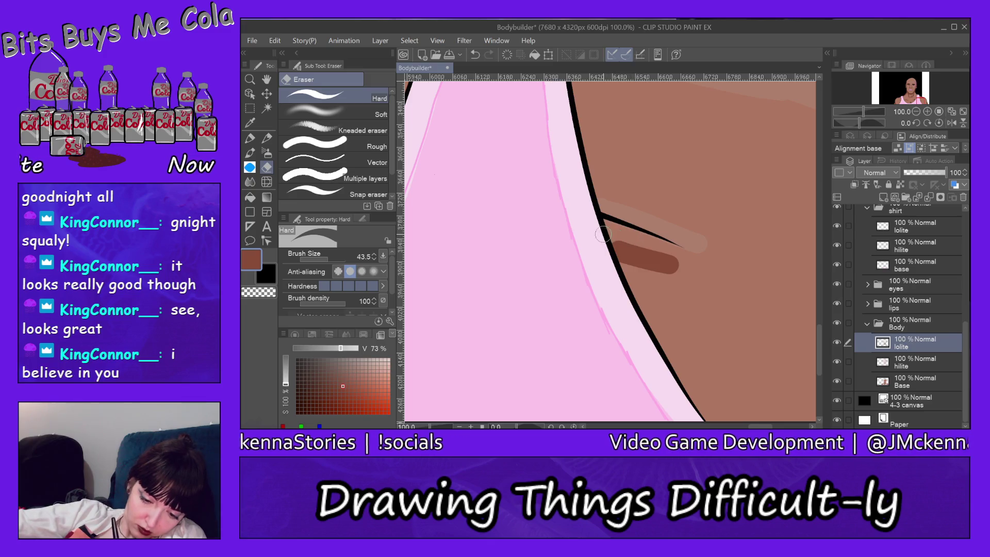
# - Trim the tip of the collarbone shadow beyond the strap, undoing one unwanted cut
pyautogui.moveTo(690, 264)
pyautogui.mouseDown()
pyautogui.moveTo(616, 267)
pyautogui.moveTo(697, 280)
pyautogui.moveTo(679, 277)
pyautogui.moveTo(695, 266)
pyautogui.moveTo(664, 271)
pyautogui.moveTo(689, 268)
pyautogui.moveTo(667, 258)
pyautogui.mouseUp()
pyautogui.hotkey('ctrl', 'z')
pyautogui.click(275, 40)
pyautogui.click(275, 40)
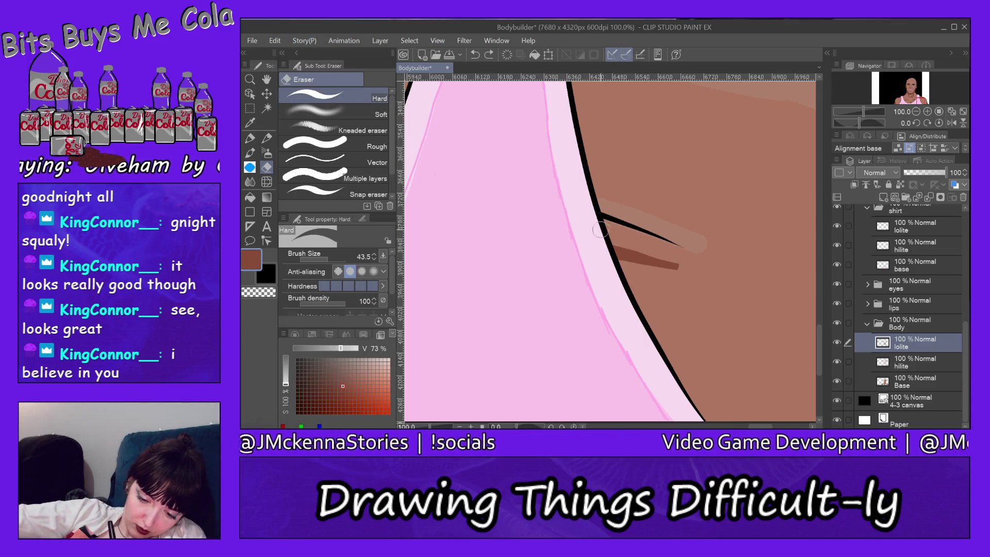
pyautogui.moveTo(683, 263); pyautogui.dragTo(669, 251)
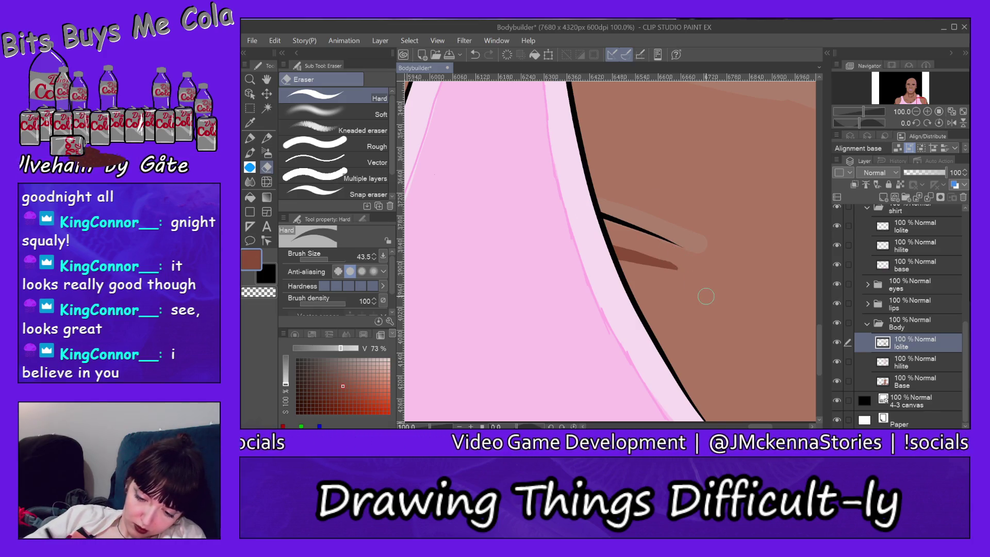
# - Thin the upper edge of the collarbone shadow, then zoom out
pyautogui.hscroll(-10, 610, 247)
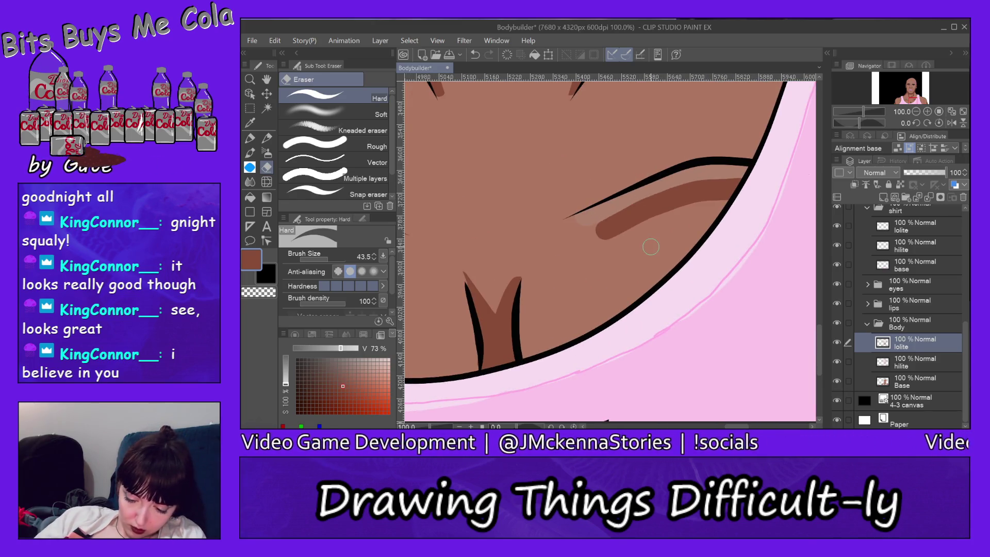
pyautogui.moveTo(773, 232)
pyautogui.mouseDown()
pyautogui.moveTo(629, 232)
pyautogui.moveTo(773, 222)
pyautogui.moveTo(631, 208)
pyautogui.mouseUp()
pyautogui.moveTo(674, 180); pyautogui.dragTo(590, 225)
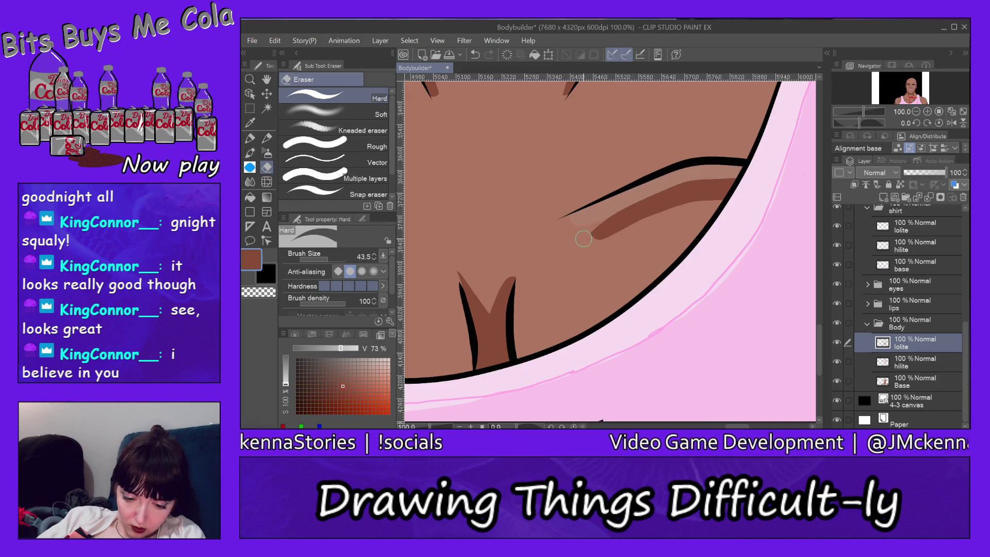
pyautogui.click(249, 80)
pyautogui.click(364, 121)
pyautogui.click(725, 245)
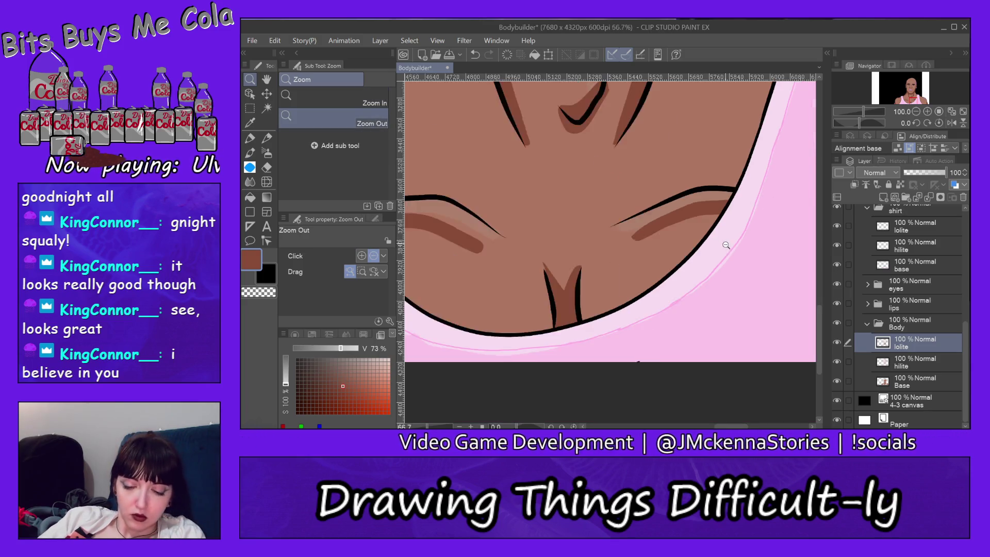
pyautogui.click(725, 245)
pyautogui.click(737, 250)
pyautogui.click(773, 258)
pyautogui.click(799, 262)
pyautogui.click(813, 267)
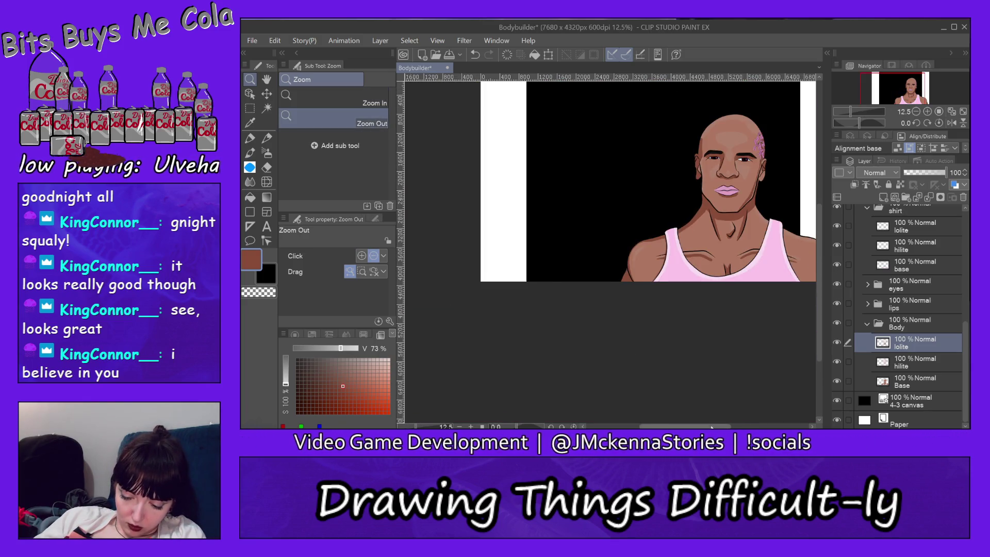
pyautogui.hscroll(5, 773, 335)
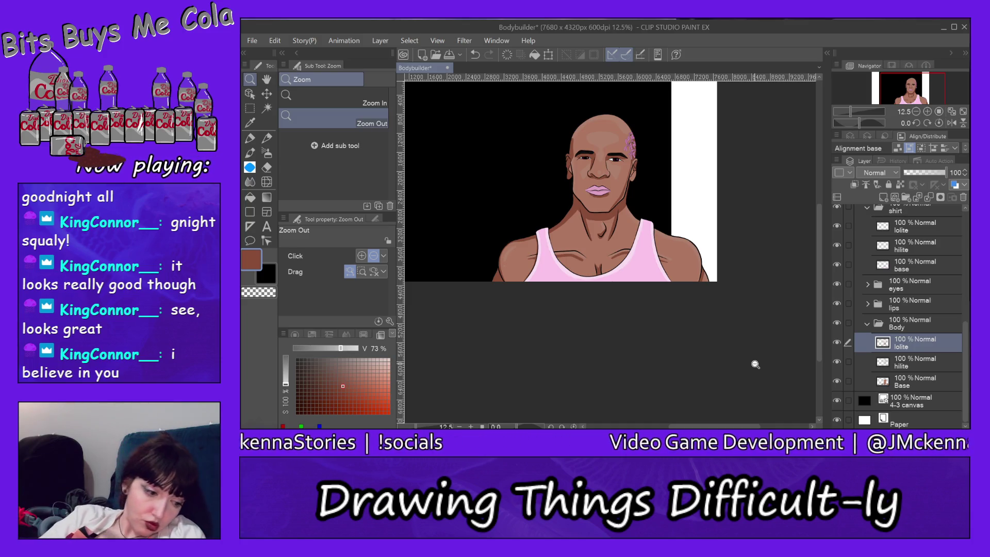
pyautogui.click(372, 102)
pyautogui.click(669, 266)
pyautogui.click(669, 266)
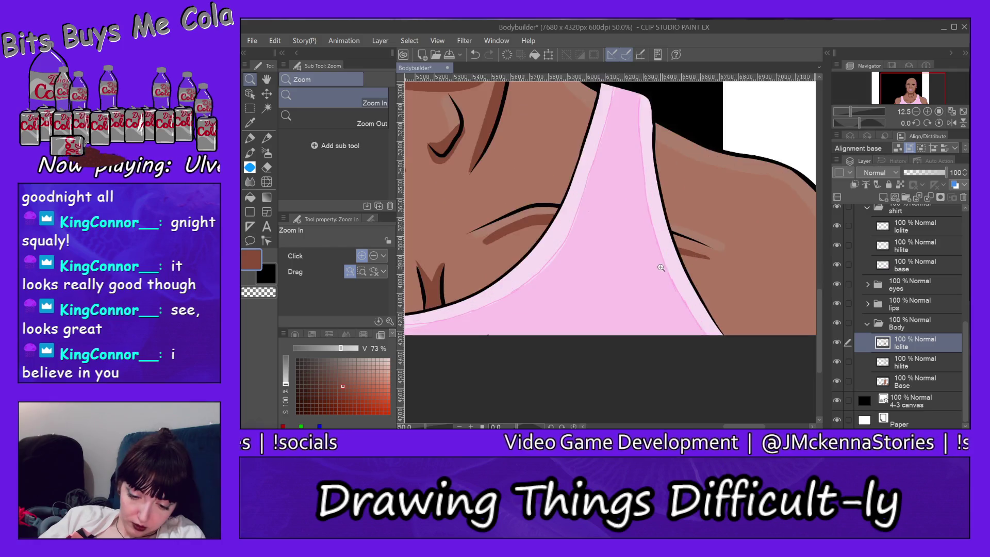
pyautogui.click(669, 265)
pyautogui.moveTo(818, 323); pyautogui.dragTo(818, 309)
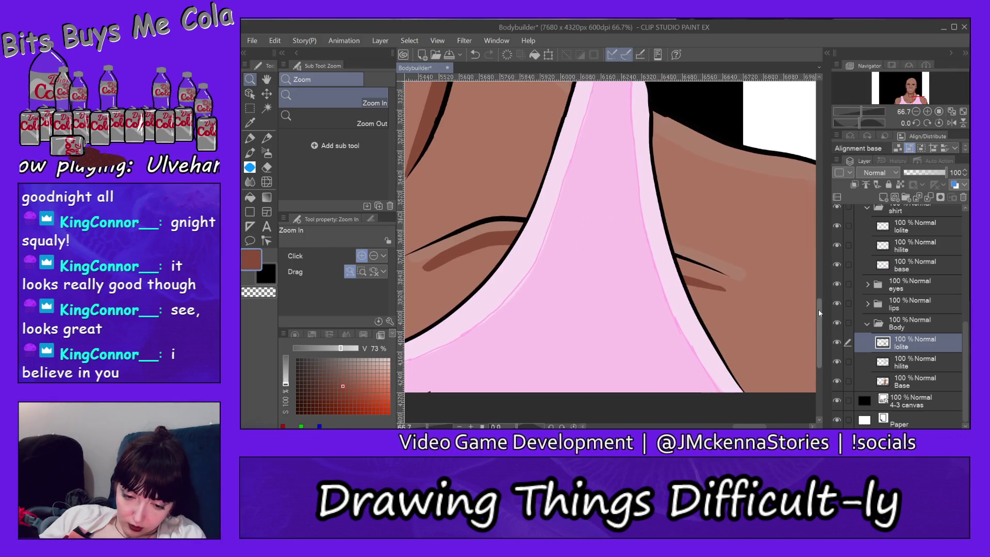
# - On the shirt's hilite layer, erase along the strap edge to thin the highlight
pyautogui.keyDown('ctrl'); pyautogui.keyDown('shift'); pyautogui.click(640, 122); pyautogui.keyUp('shift'); pyautogui.keyUp('ctrl')
pyautogui.press('e')
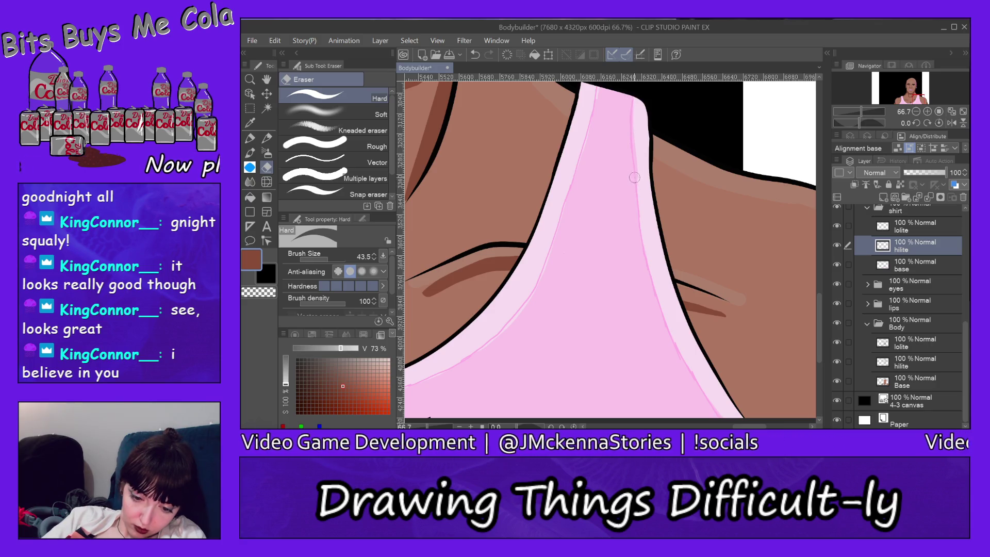
pyautogui.moveTo(669, 328); pyautogui.dragTo(707, 396)
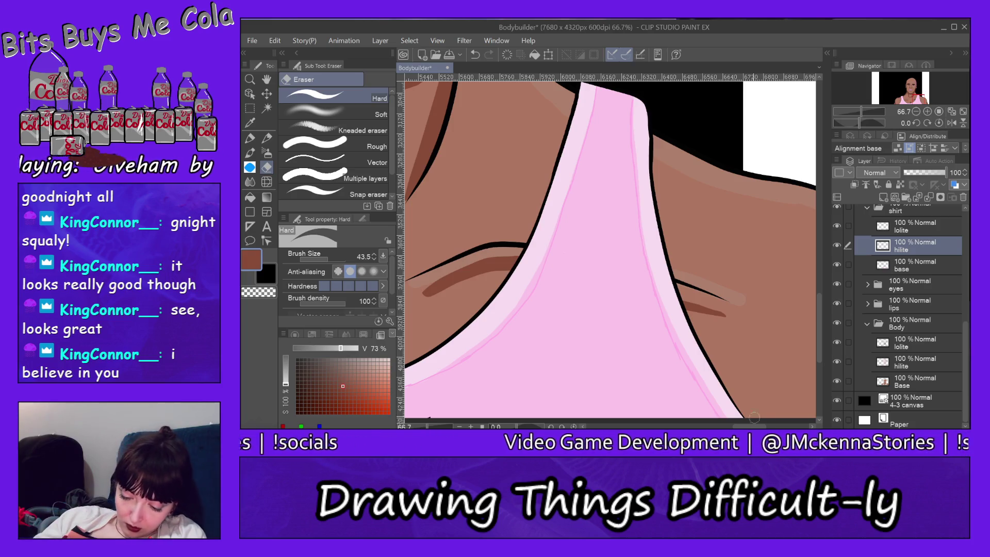
pyautogui.moveTo(754, 427)
pyautogui.mouseDown()
pyautogui.moveTo(665, 427)
pyautogui.moveTo(701, 427)
pyautogui.mouseUp()
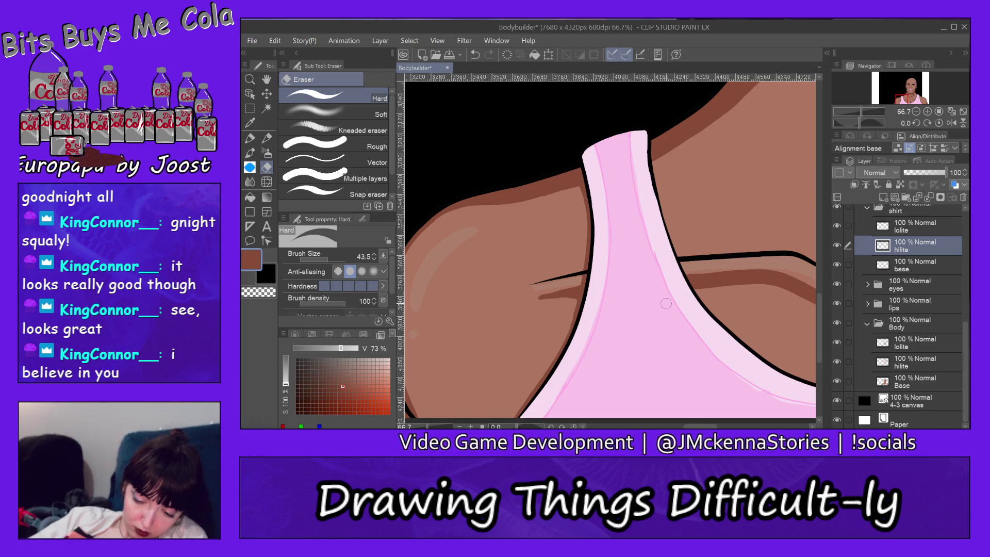
pyautogui.hscroll(5, 475, 233)
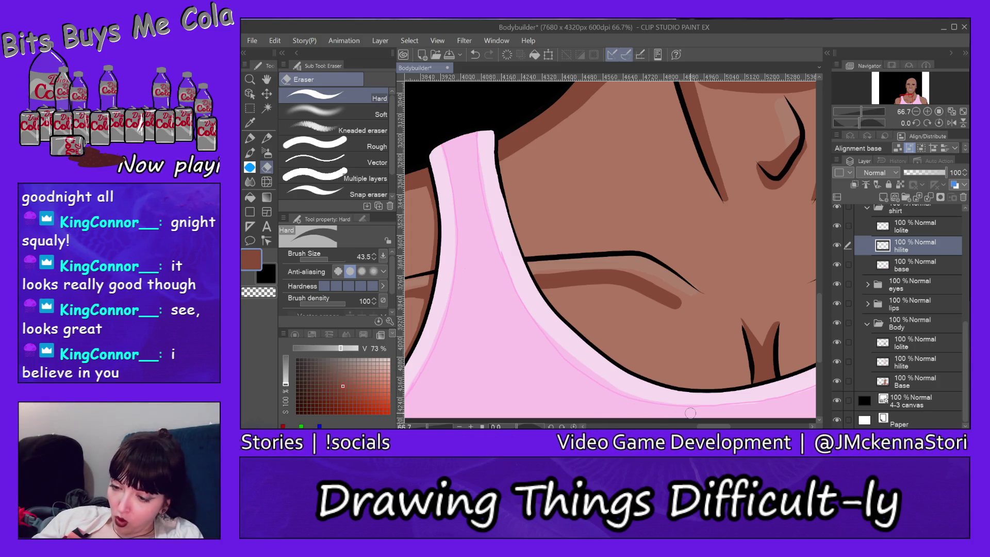
# - Select the shirt's lolite layer in the Layer panel
pyautogui.click(926, 227)
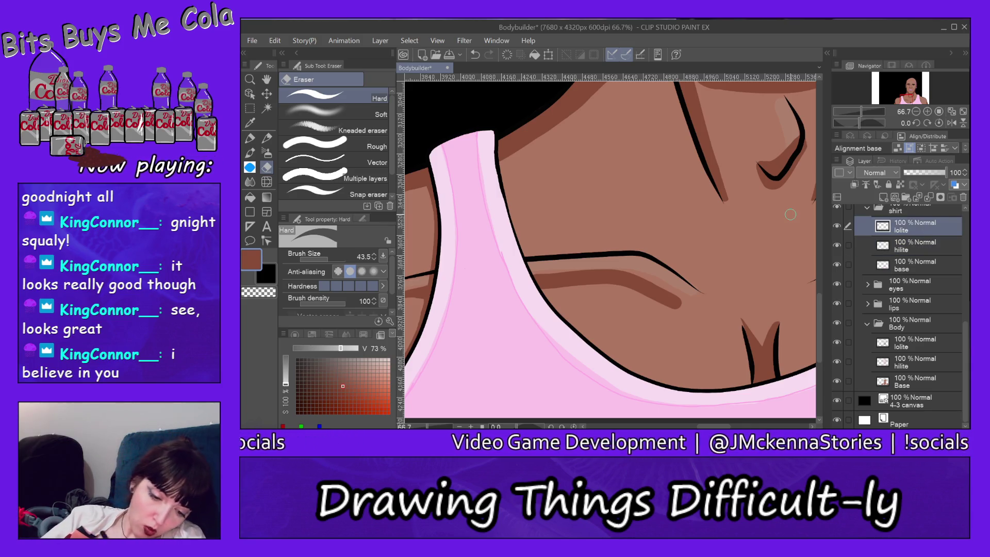
# - Sample the shirt's pink and set the Milli pen to a fine 2.5 brush size
pyautogui.keyDown('alt'); pyautogui.click(456, 174); pyautogui.keyUp('alt')
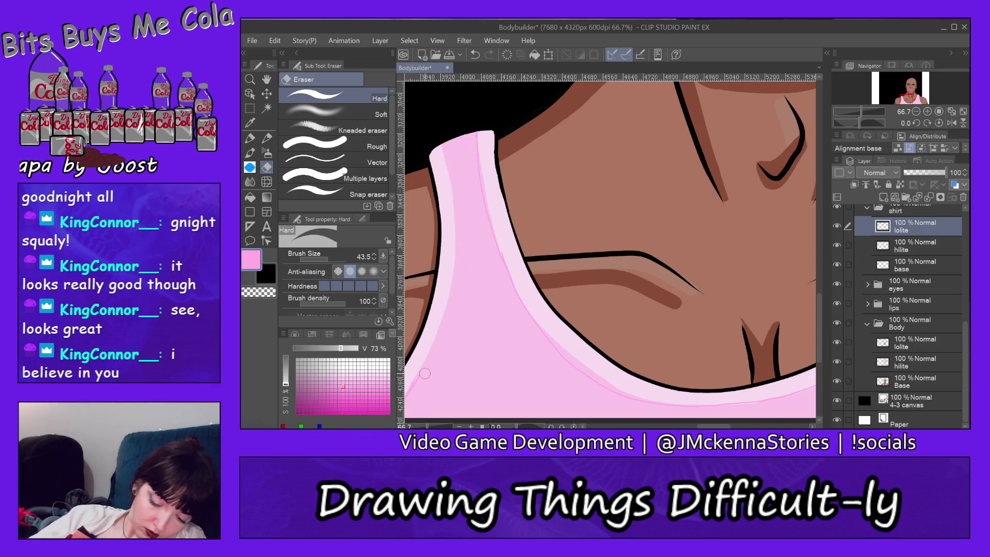
pyautogui.moveTo(715, 427); pyautogui.dragTo(696, 427)
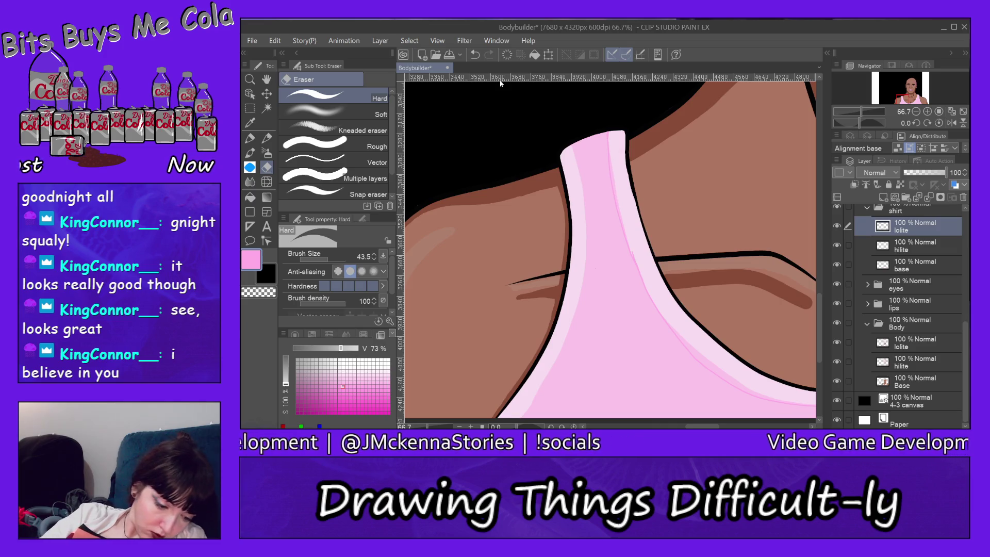
pyautogui.click(250, 138)
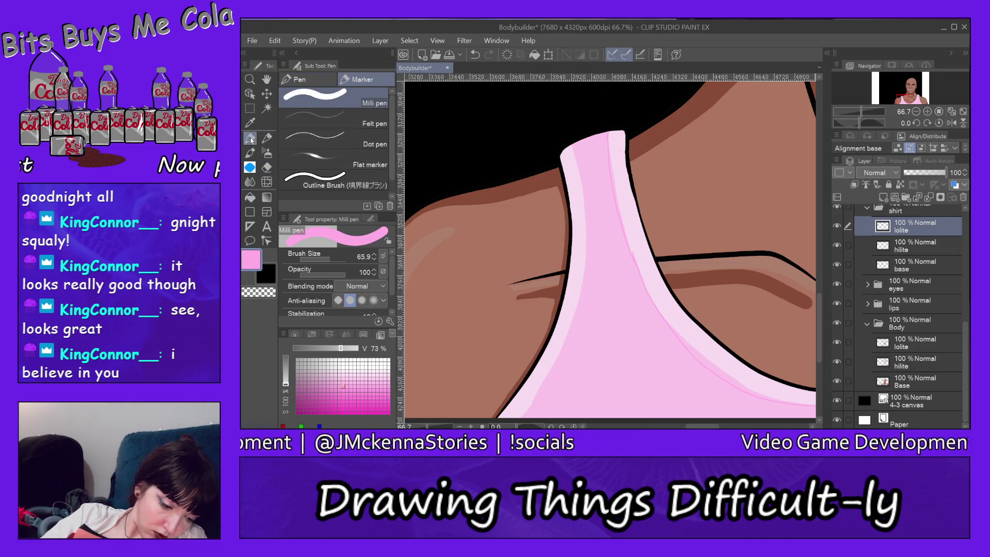
pyautogui.click(315, 259)
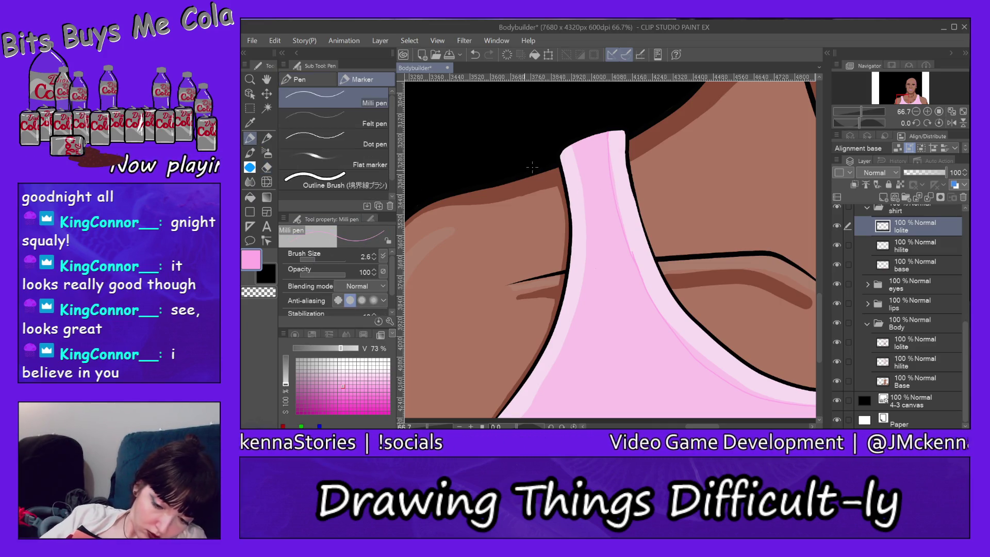
# - Set the pen to 11.5 and start a darker pink line at the strap's lower left edge
pyautogui.click(318, 259)
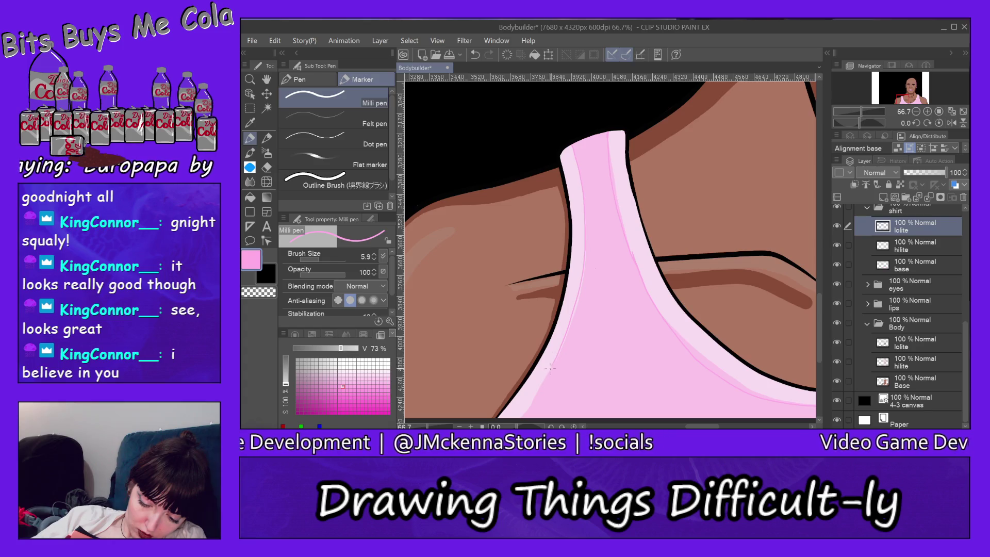
pyautogui.click(275, 40)
pyautogui.click(301, 52)
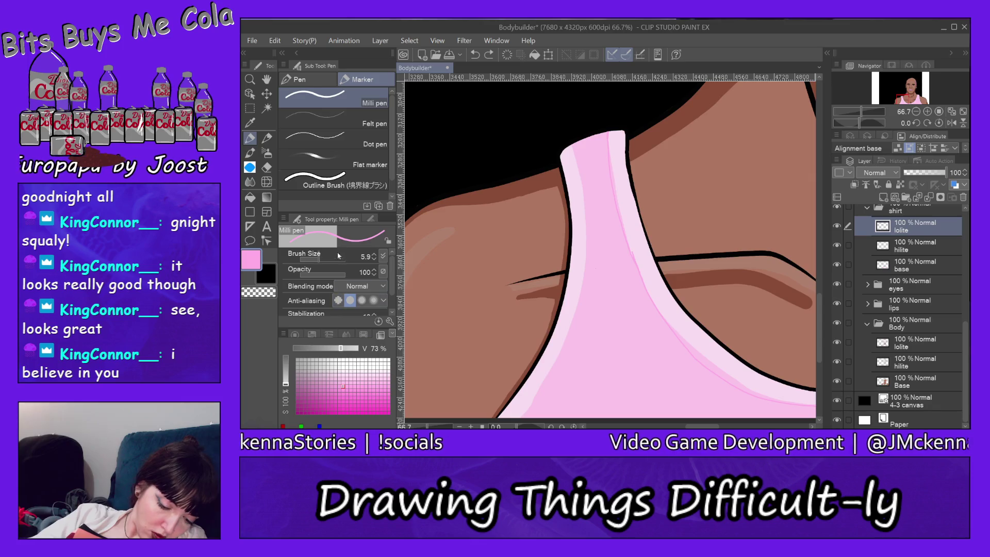
pyautogui.click(324, 261)
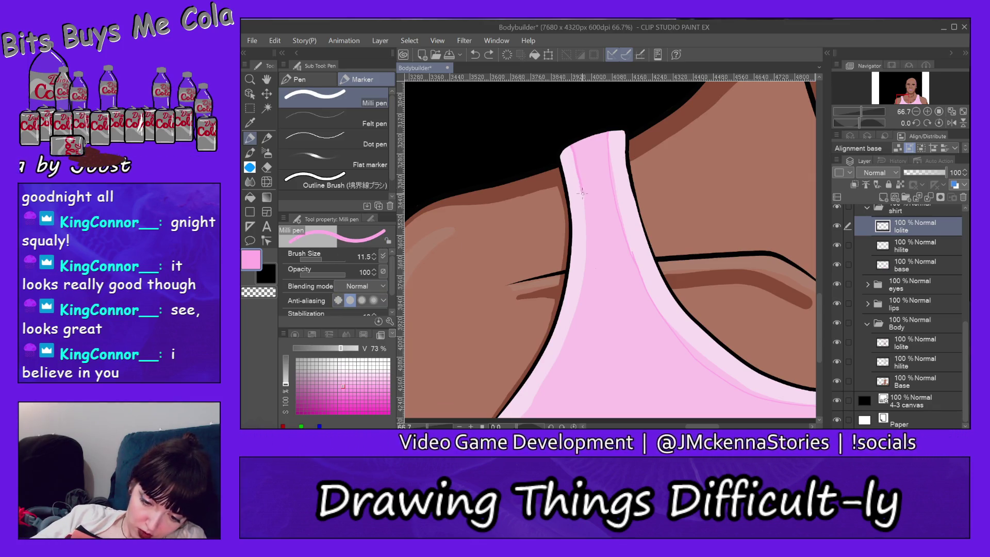
pyautogui.moveTo(565, 342); pyautogui.dragTo(542, 381)
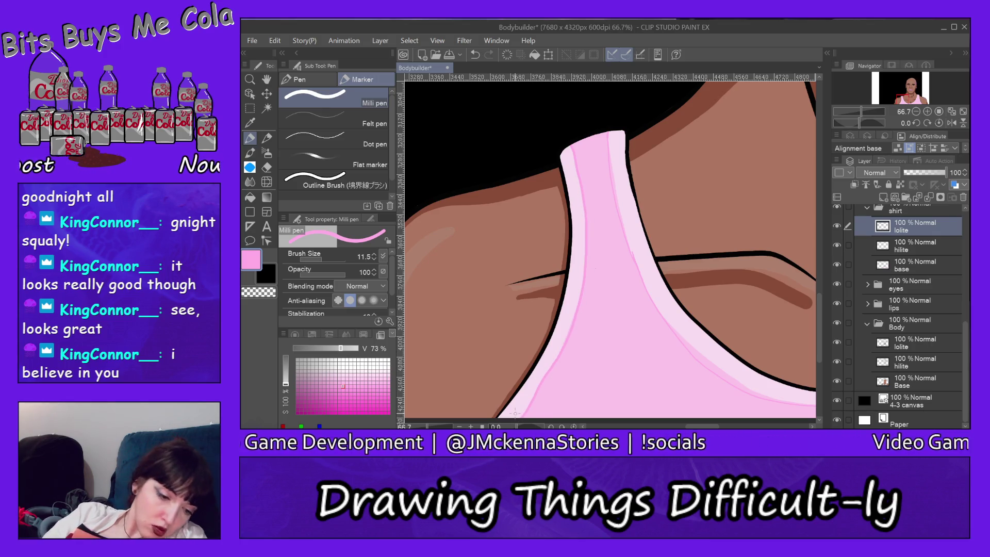
pyautogui.click(281, 40)
pyautogui.click(282, 41)
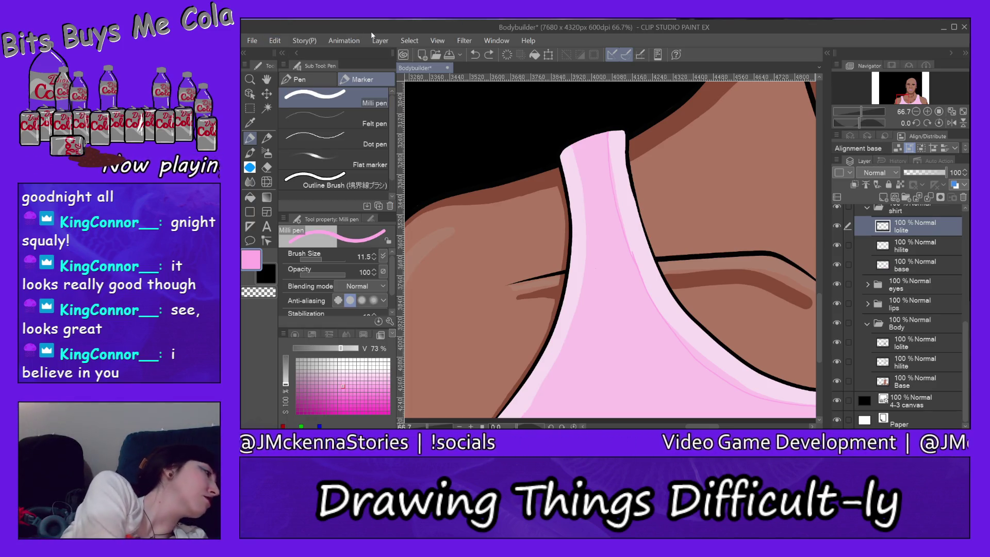
# - Try pink lines down the strap's left edge from its tip, undoing unsatisfying ones
pyautogui.moveTo(568, 142)
pyautogui.mouseDown()
pyautogui.moveTo(585, 256)
pyautogui.moveTo(571, 307)
pyautogui.moveTo(505, 414)
pyautogui.mouseUp()
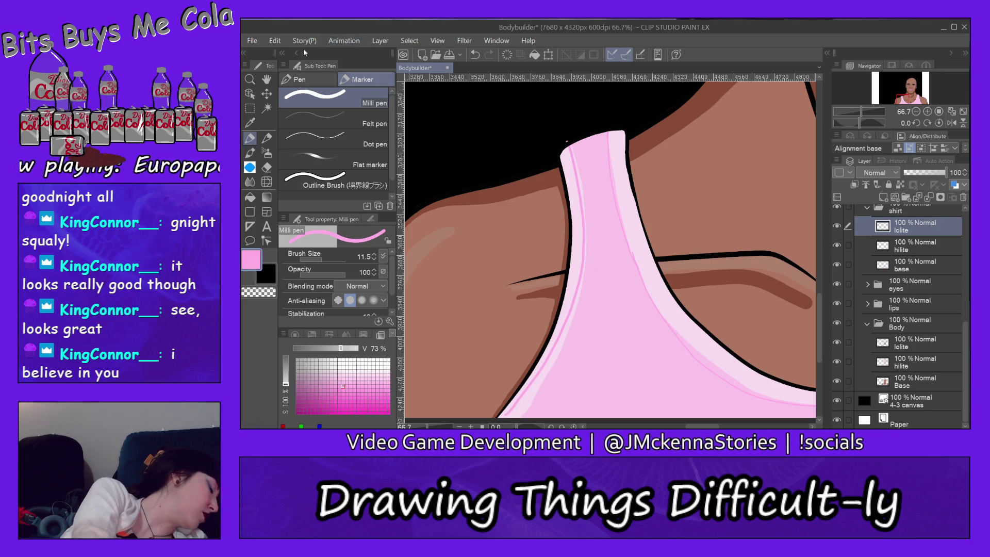
pyautogui.click(274, 41)
pyautogui.click(277, 44)
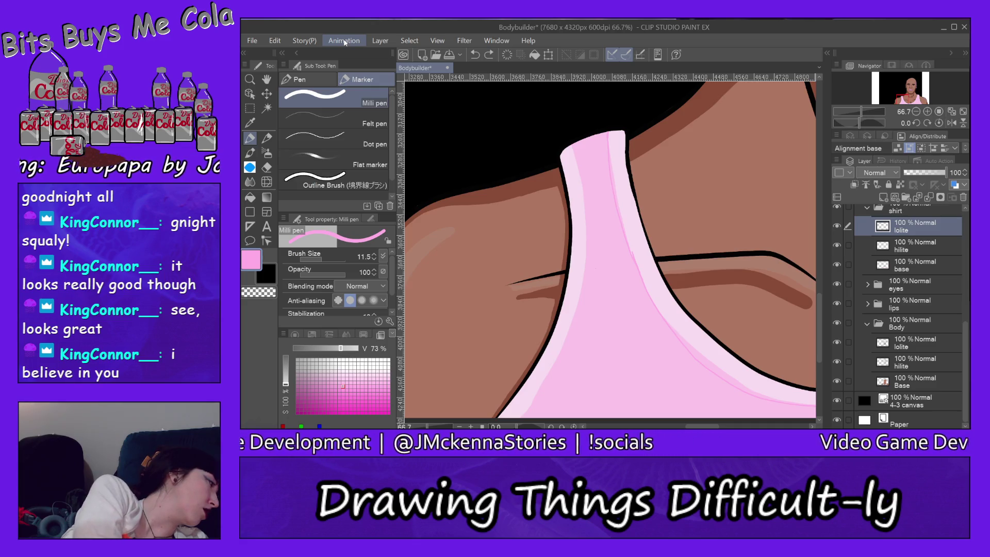
pyautogui.moveTo(560, 125)
pyautogui.mouseDown()
pyautogui.moveTo(578, 173)
pyautogui.moveTo(582, 247)
pyautogui.moveTo(570, 330)
pyautogui.moveTo(539, 394)
pyautogui.mouseUp()
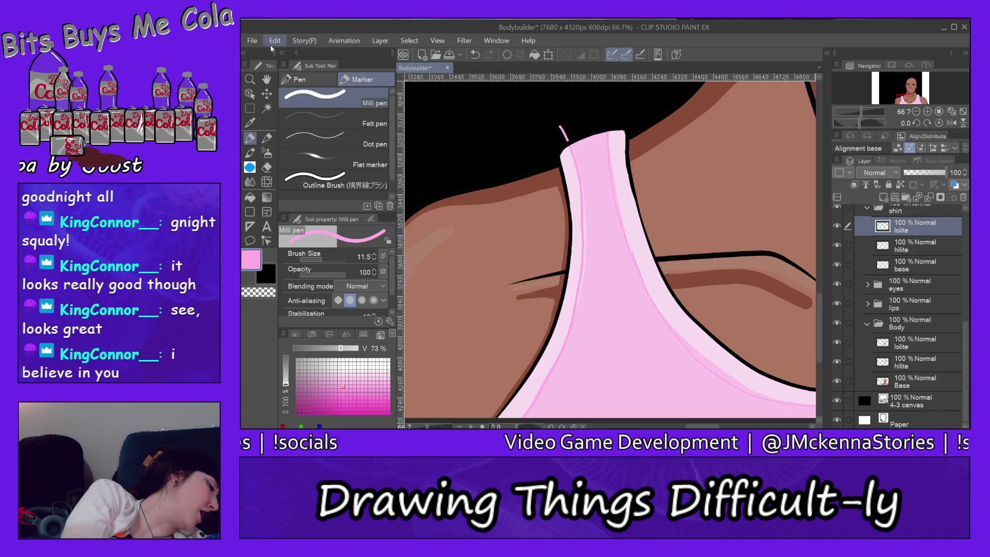
pyautogui.click(270, 44)
pyautogui.click(376, 49)
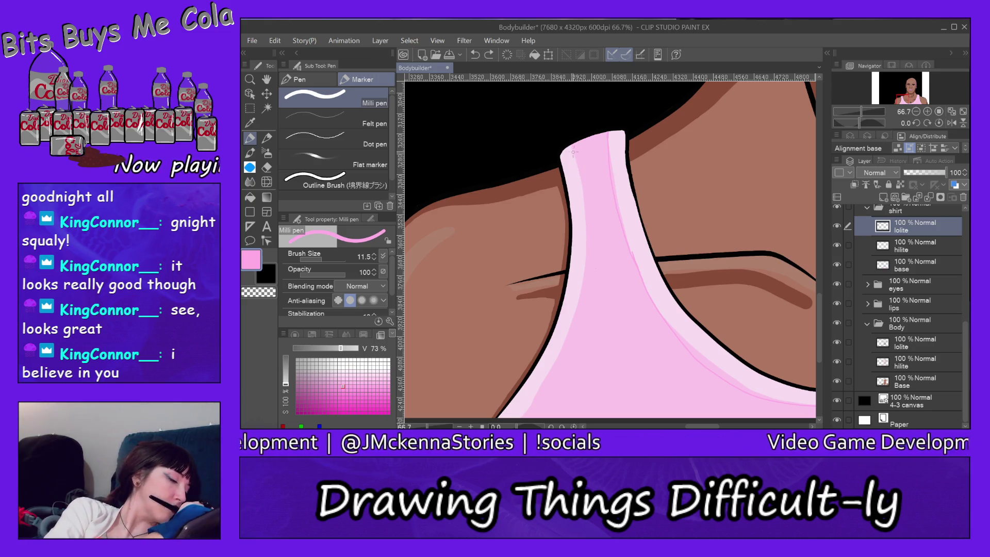
# - Redraw a thin darker pink line down the full left edge of the strap
pyautogui.moveTo(566, 140)
pyautogui.mouseDown()
pyautogui.moveTo(585, 235)
pyautogui.moveTo(572, 308)
pyautogui.mouseUp()
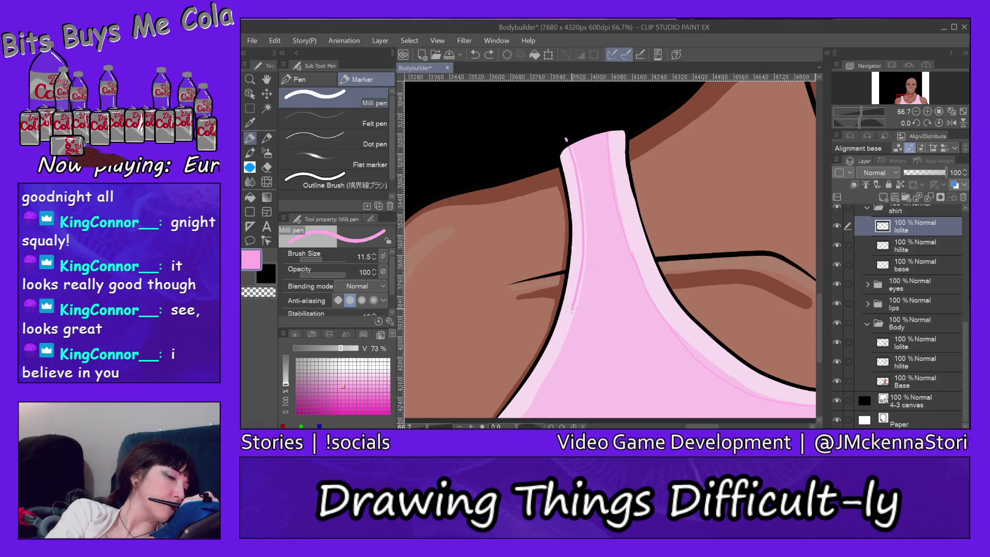
pyautogui.moveTo(556, 348); pyautogui.dragTo(532, 390)
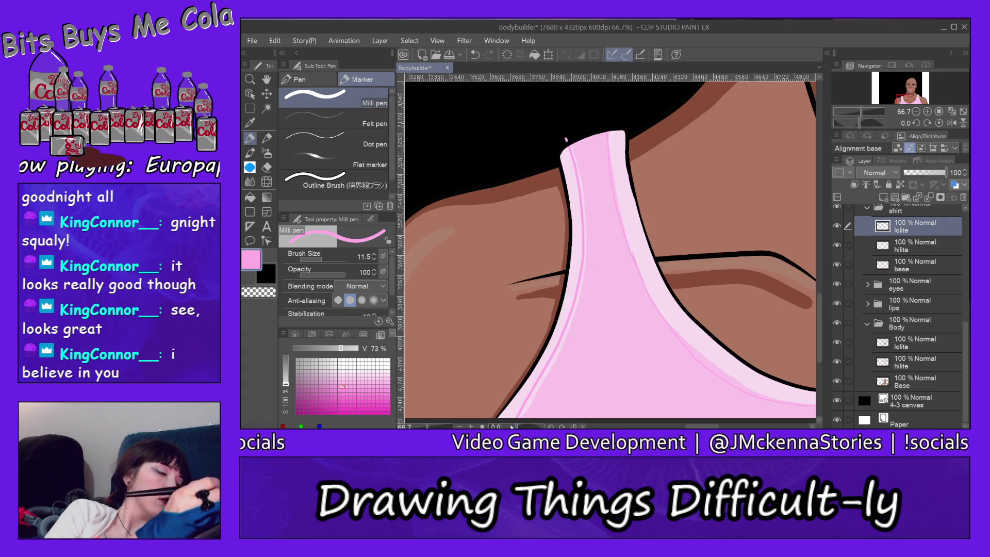
pyautogui.click(275, 41)
pyautogui.click(312, 27)
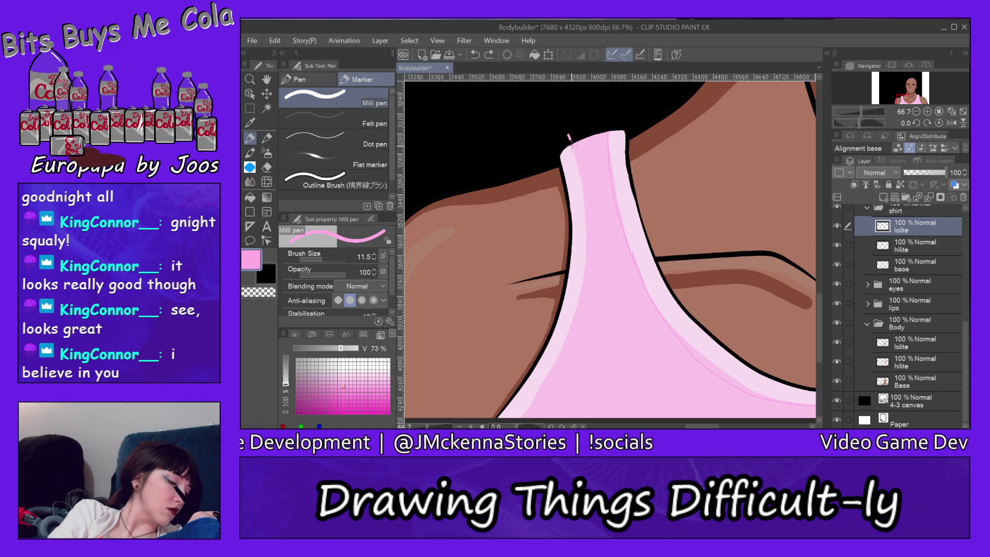
pyautogui.moveTo(578, 175); pyautogui.dragTo(582, 204)
pyautogui.moveTo(582, 239)
pyautogui.mouseDown()
pyautogui.moveTo(571, 314)
pyautogui.moveTo(539, 382)
pyautogui.mouseUp()
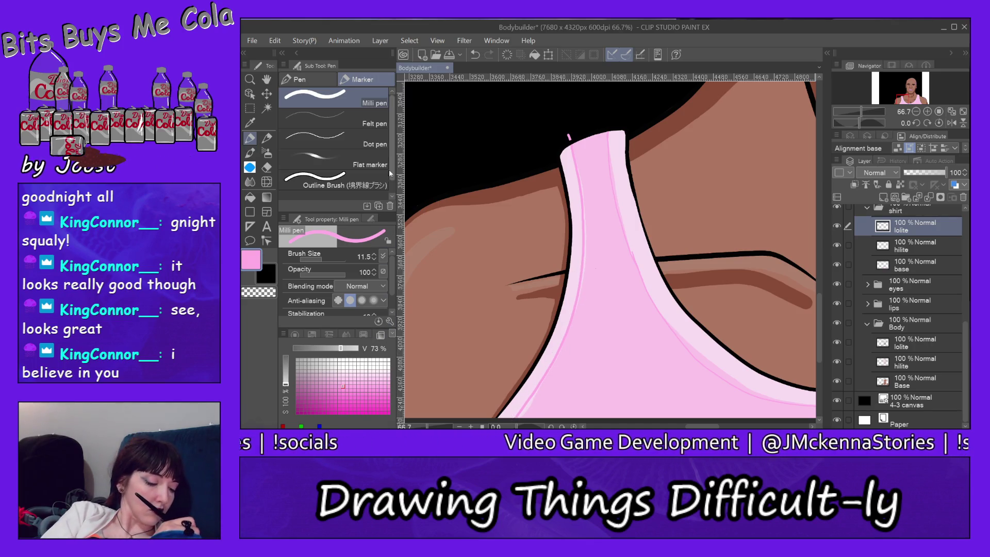
pyautogui.scroll(-2, 818, 326)
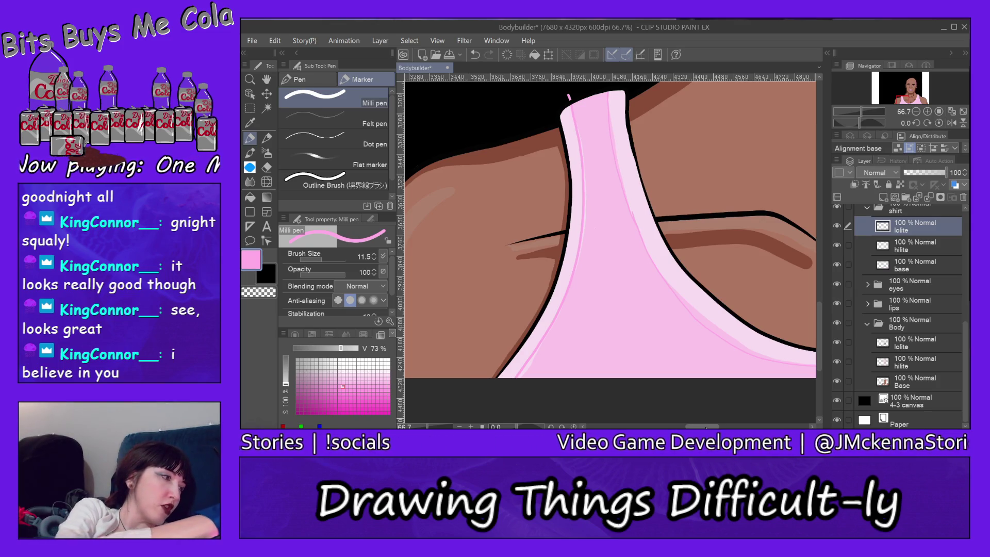
# - Erase the faint inner line along the strap's right edge
pyautogui.moveTo(698, 427); pyautogui.dragTo(749, 415)
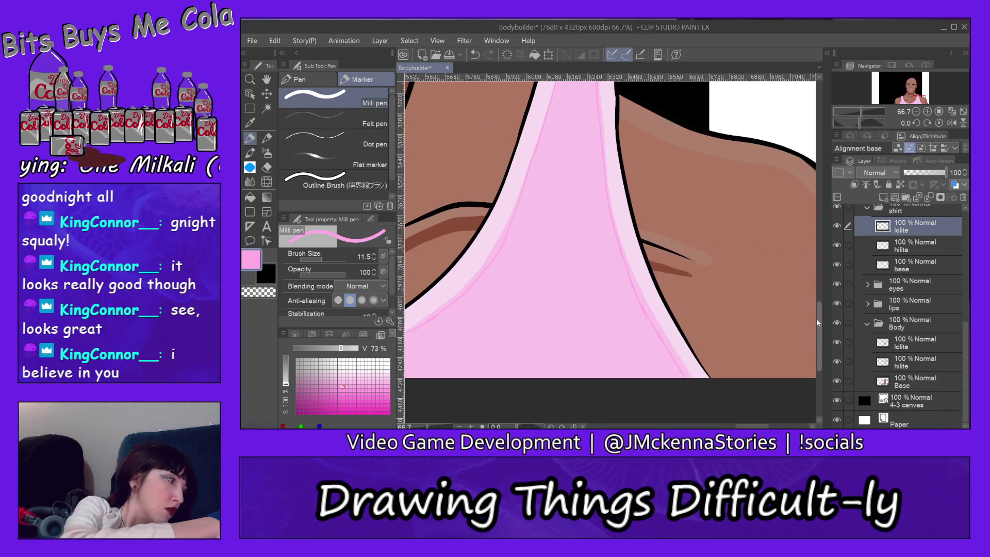
pyautogui.scroll(2, 819, 316)
pyautogui.scroll(2, 818, 316)
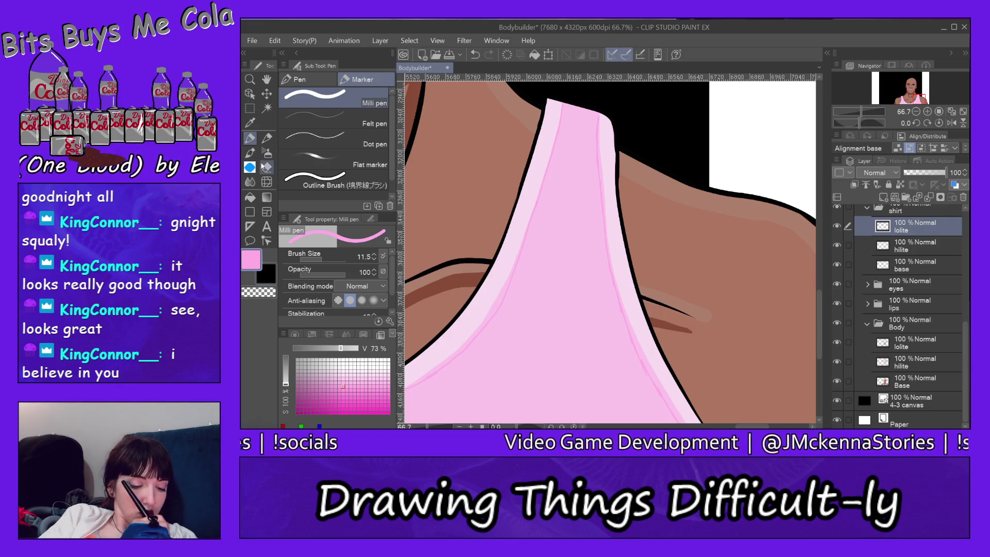
pyautogui.click(267, 167)
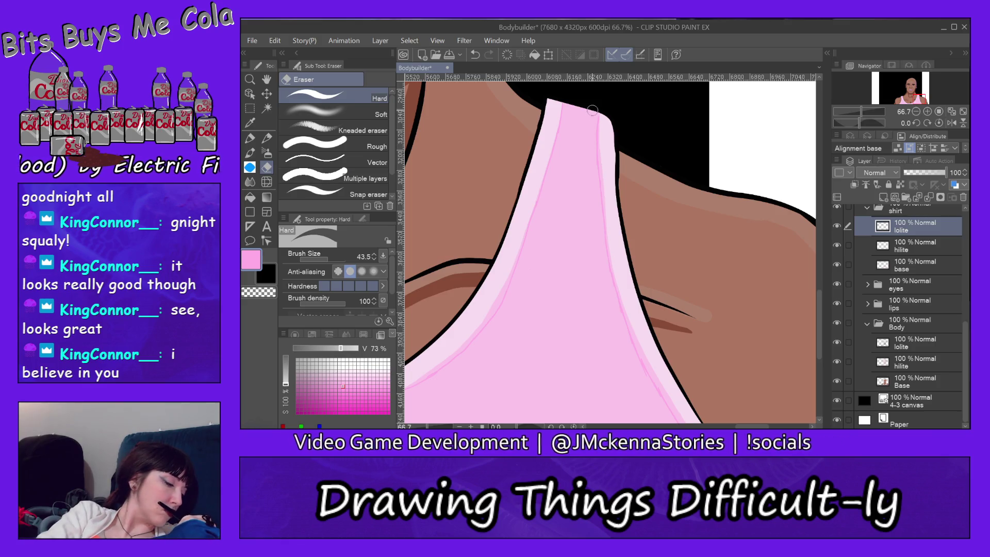
pyautogui.moveTo(603, 222)
pyautogui.mouseDown()
pyautogui.moveTo(621, 325)
pyautogui.moveTo(631, 344)
pyautogui.moveTo(627, 315)
pyautogui.moveTo(665, 407)
pyautogui.mouseUp()
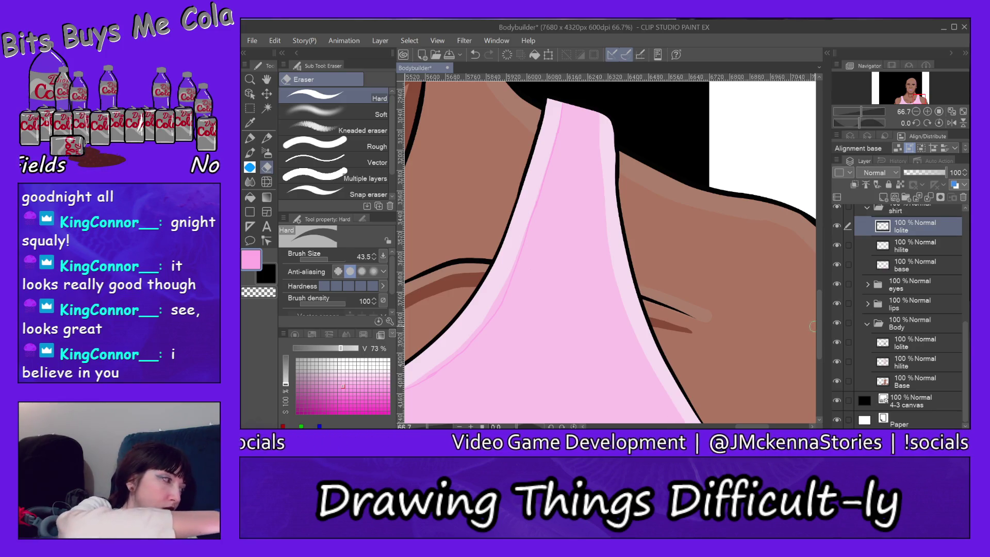
# - Draw a thin darker pink line down the strap's right edge, undoing a stray dot at the top
pyautogui.scroll(-1, 815, 325)
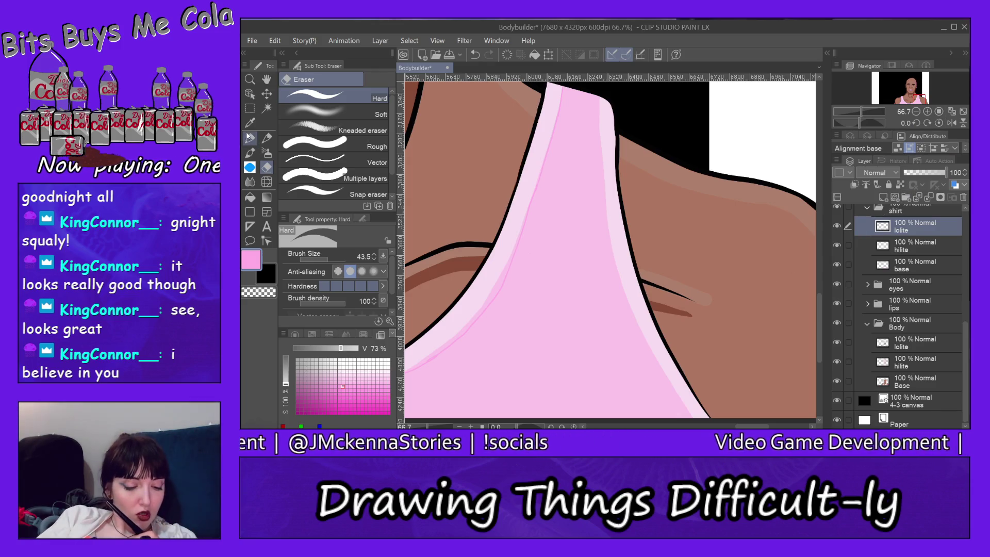
pyautogui.click(250, 137)
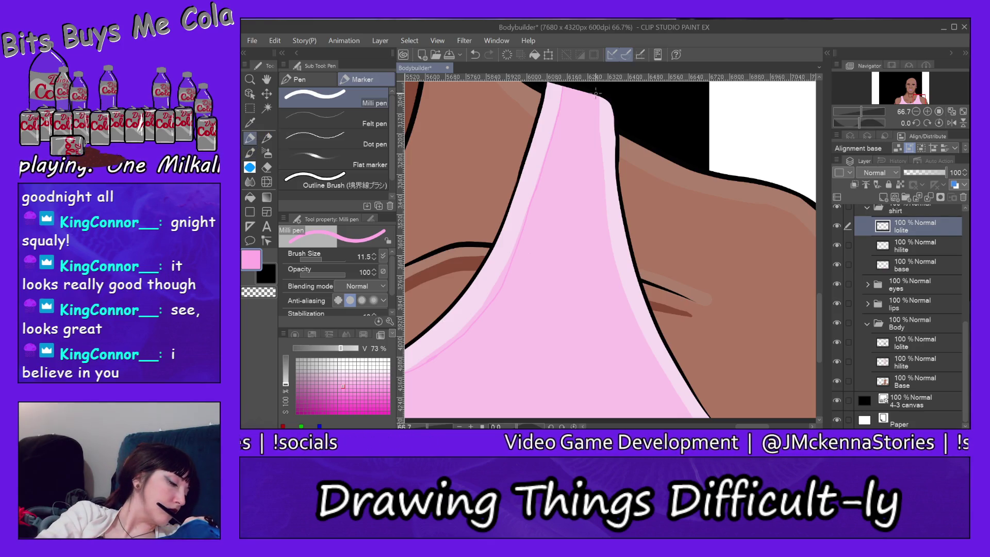
pyautogui.moveTo(596, 90); pyautogui.dragTo(595, 111)
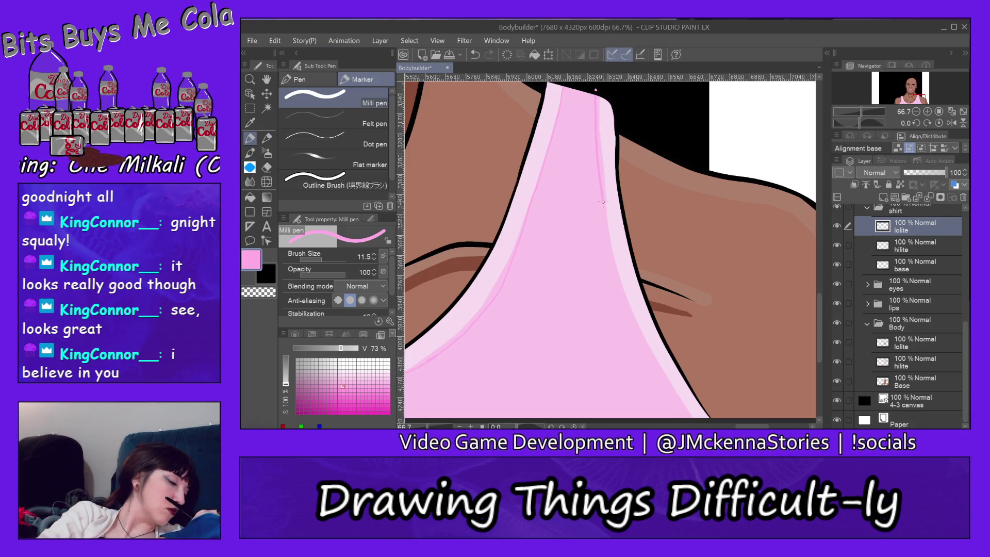
pyautogui.moveTo(610, 240); pyautogui.dragTo(618, 269)
pyautogui.moveTo(636, 324); pyautogui.dragTo(687, 413)
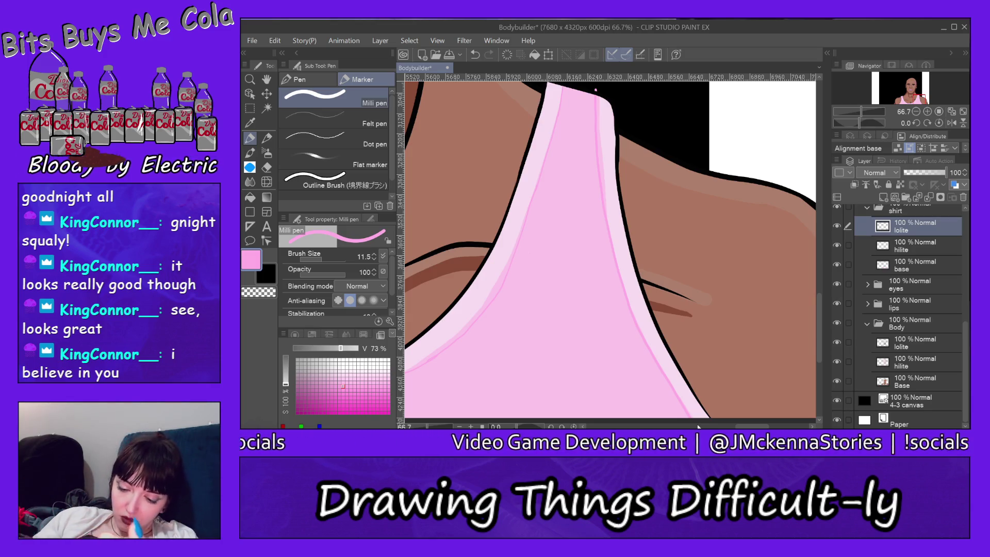
pyautogui.click(275, 40)
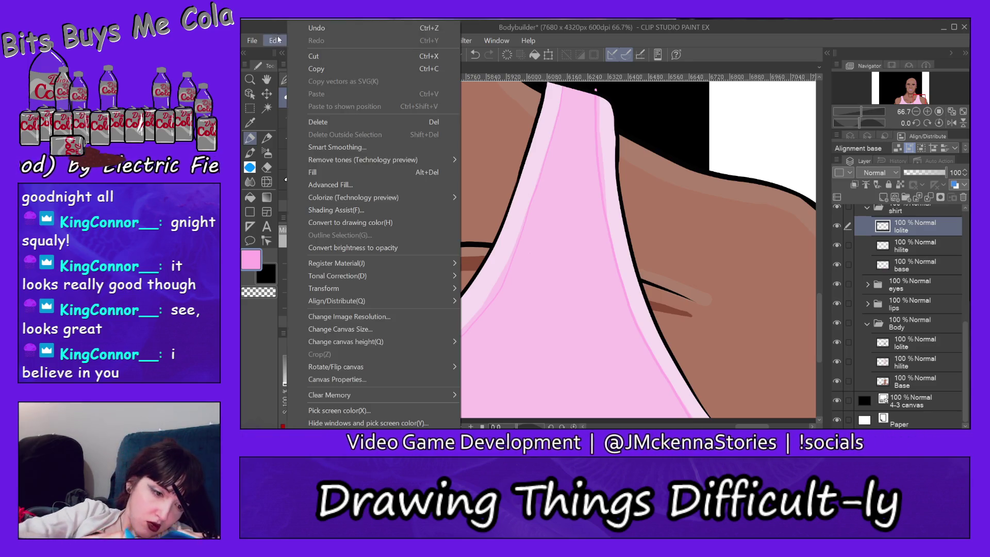
pyautogui.click(320, 29)
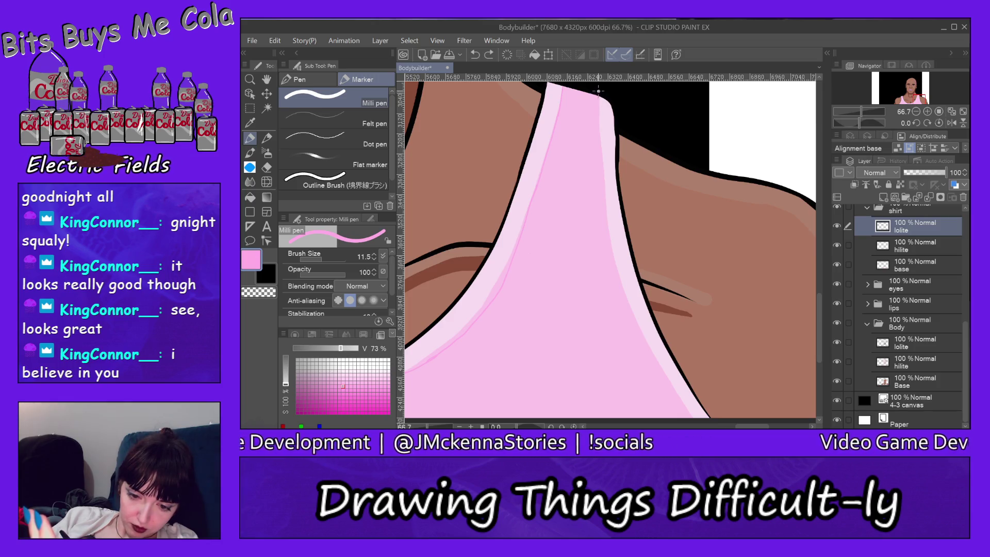
pyautogui.moveTo(598, 112); pyautogui.dragTo(599, 157)
pyautogui.moveTo(607, 214)
pyautogui.mouseDown()
pyautogui.moveTo(643, 330)
pyautogui.moveTo(679, 397)
pyautogui.mouseUp()
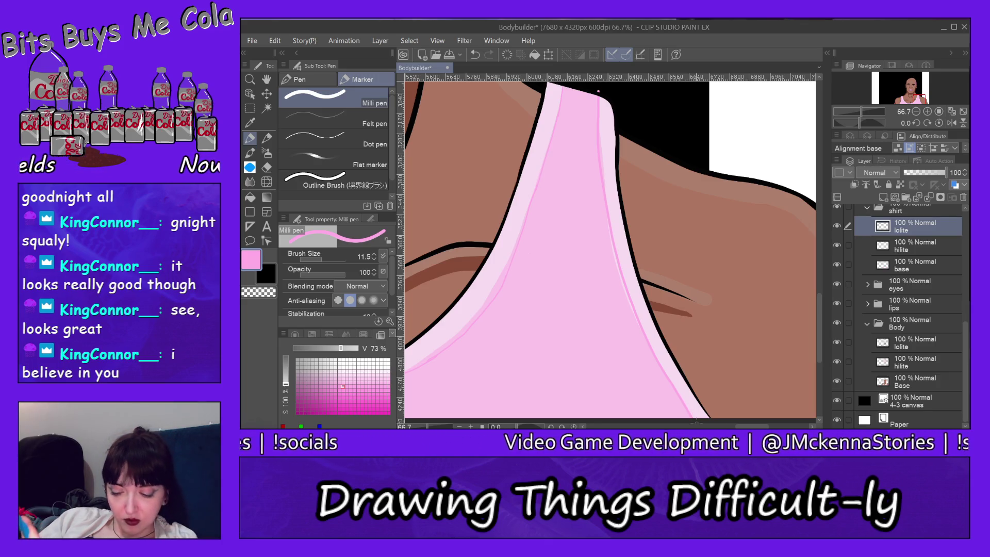
pyautogui.moveTo(598, 91); pyautogui.dragTo(799, 91)
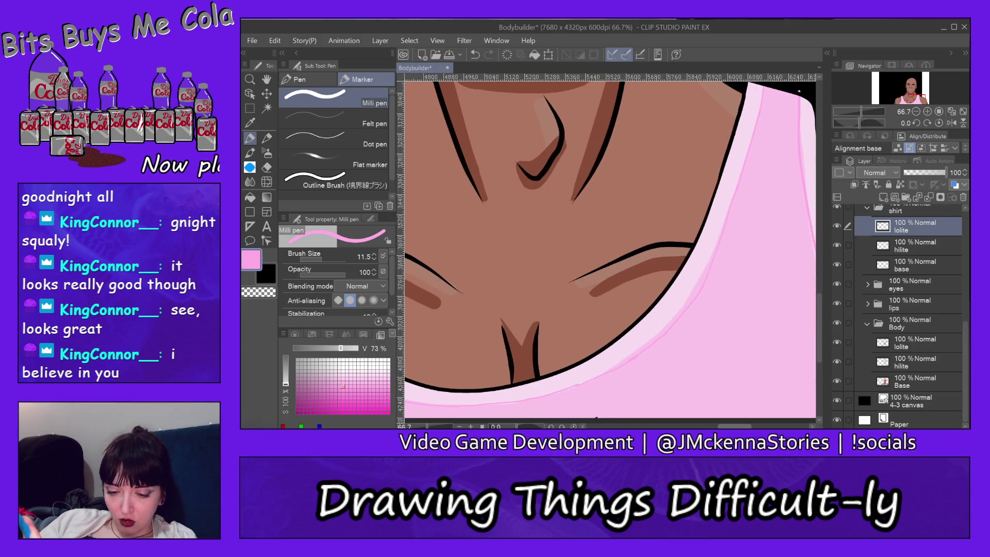
# - Erase part of the darker pink line along the lower neckline, then pan over to the strap
pyautogui.click(267, 167)
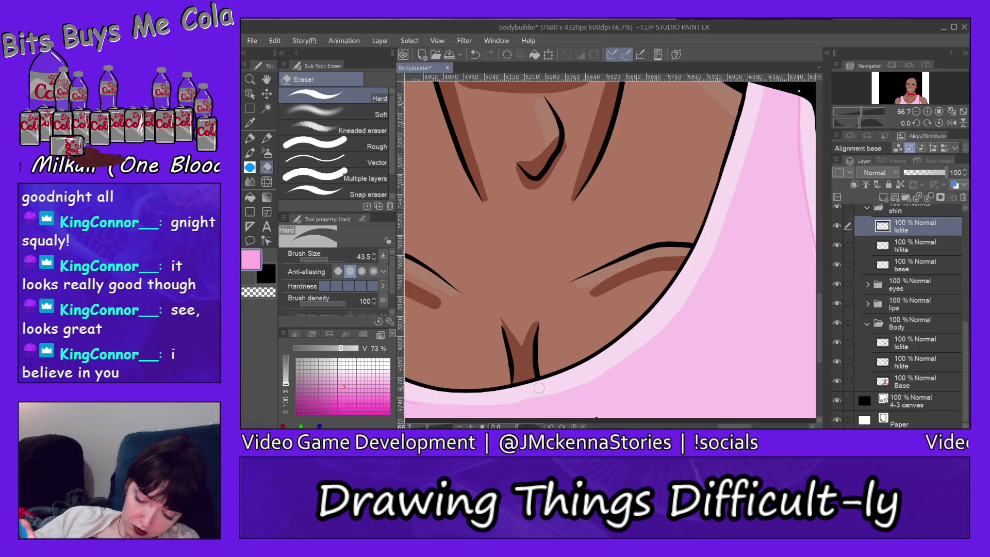
pyautogui.moveTo(727, 426); pyautogui.dragTo(708, 426)
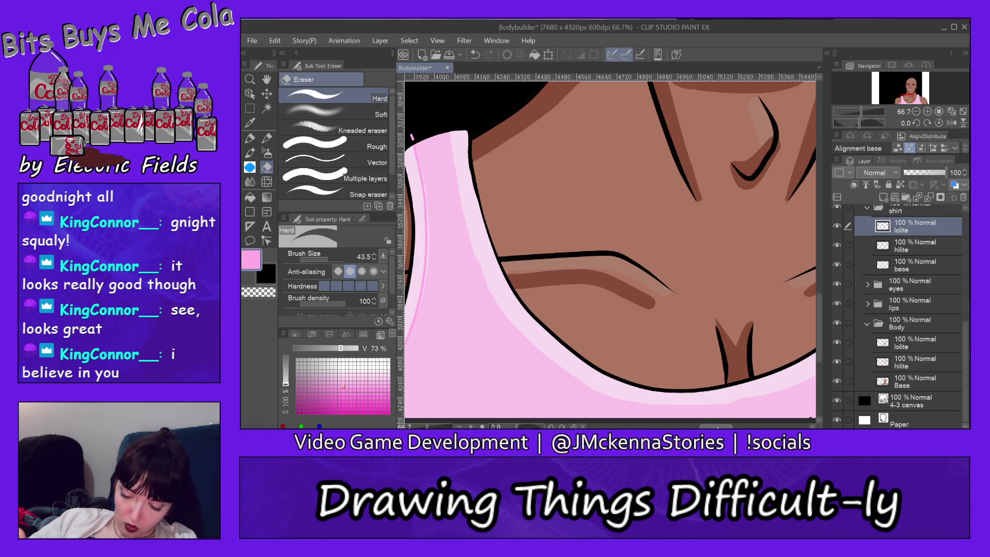
pyautogui.moveTo(411, 136); pyautogui.dragTo(524, 136)
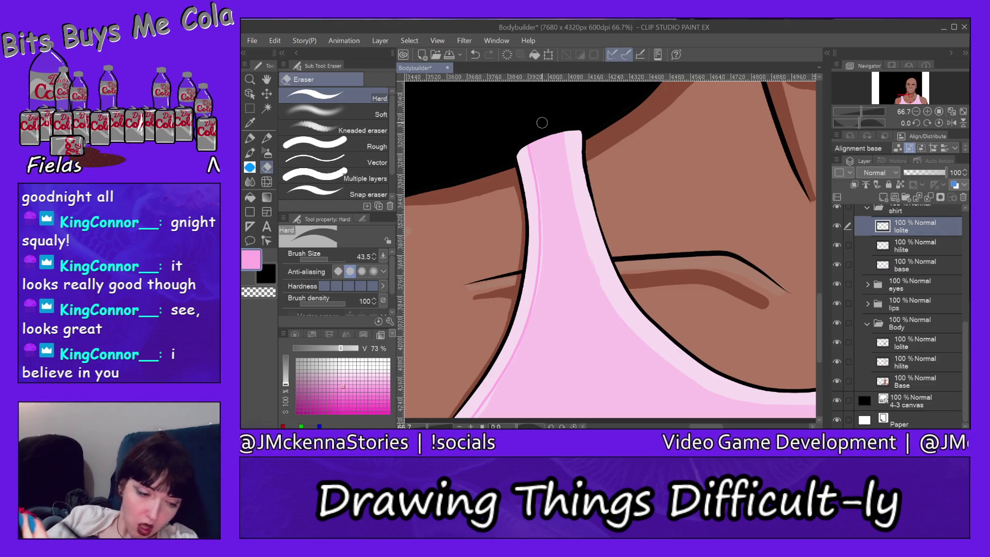
# - Switch to the Milli pen and undo the pink stroke above the strap
pyautogui.press('p')
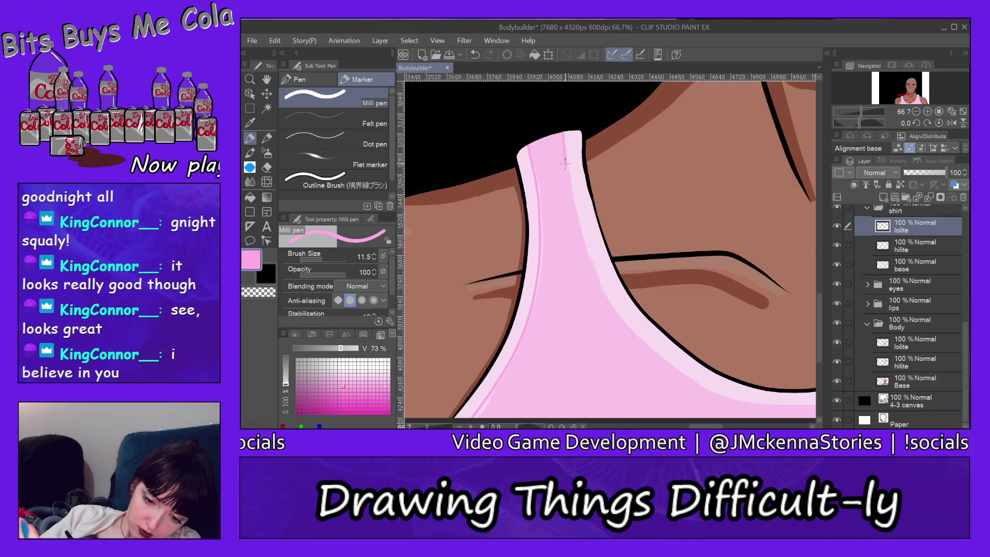
pyautogui.click(275, 40)
pyautogui.click(303, 29)
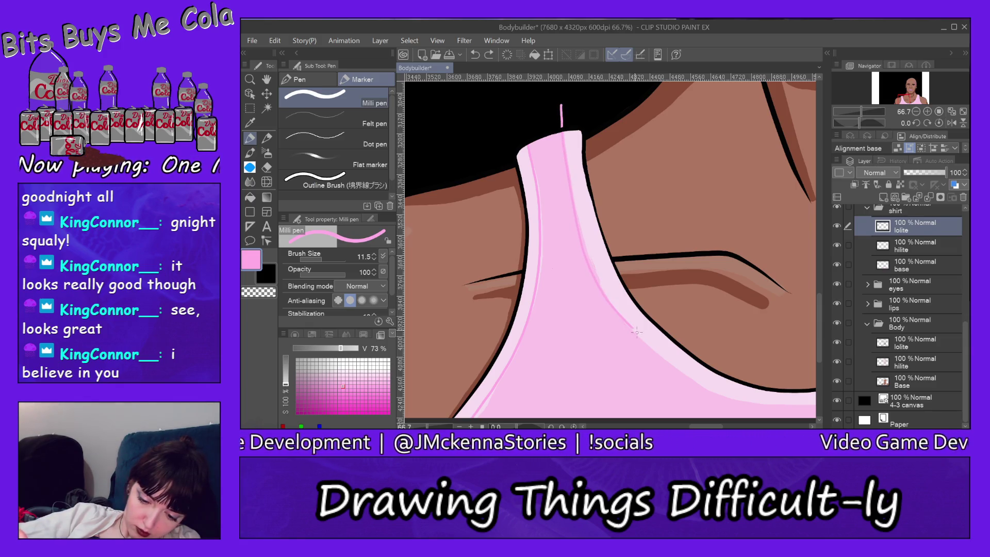
pyautogui.click(274, 40)
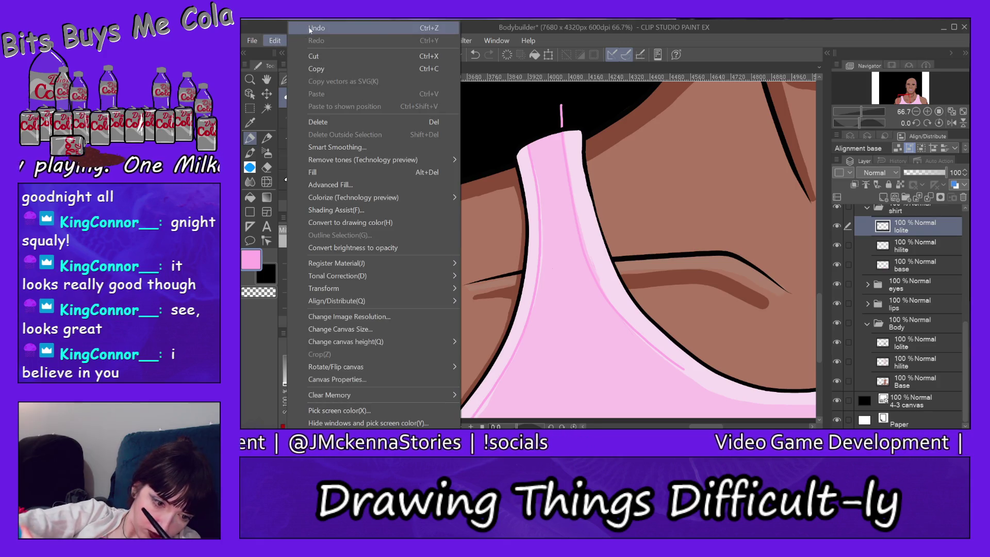
pyautogui.click(303, 30)
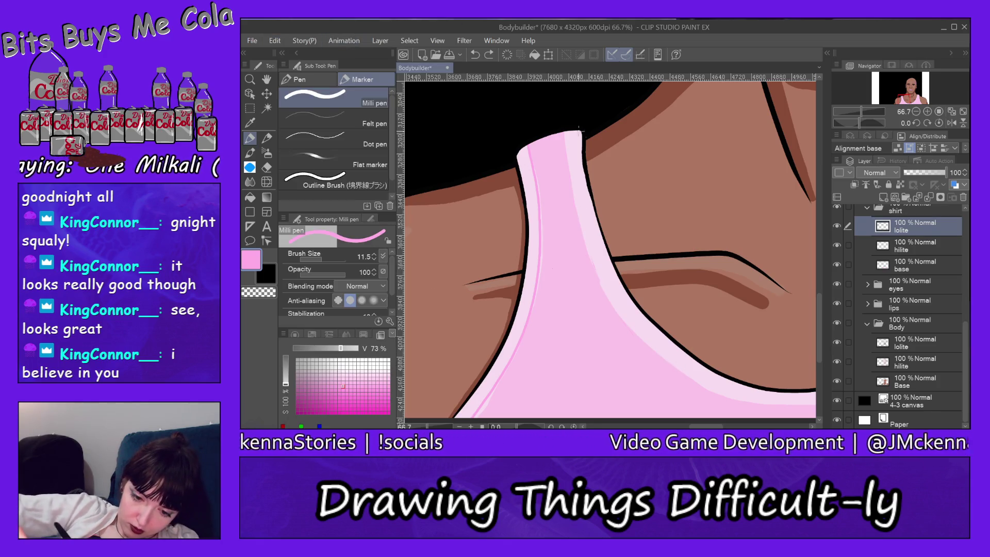
# - Try thin pink lines down the strap edge and a short mark at its top, undoing both
pyautogui.moveTo(565, 110); pyautogui.dragTo(585, 237)
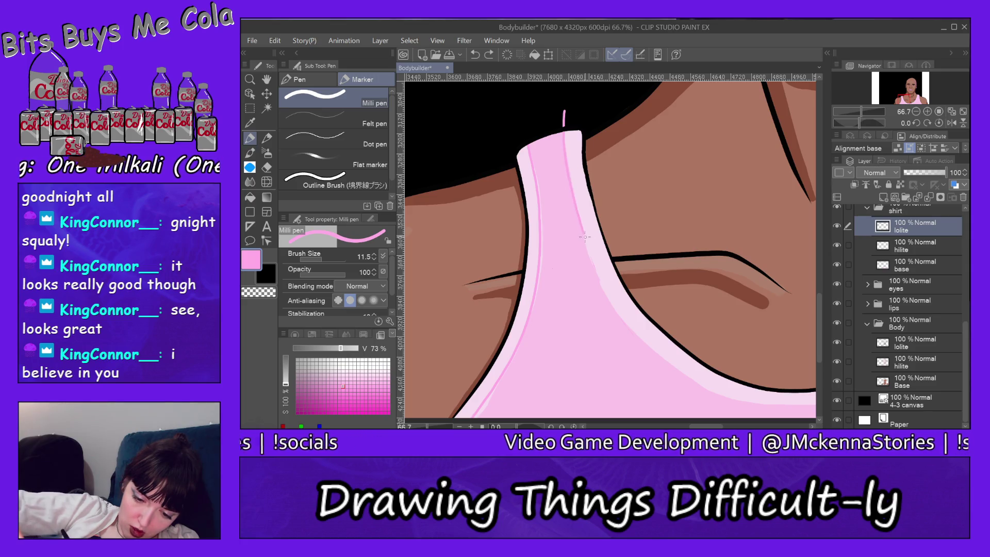
pyautogui.moveTo(601, 277)
pyautogui.mouseDown()
pyautogui.moveTo(685, 379)
pyautogui.moveTo(721, 390)
pyautogui.mouseUp()
pyautogui.click(274, 40)
pyautogui.click(299, 50)
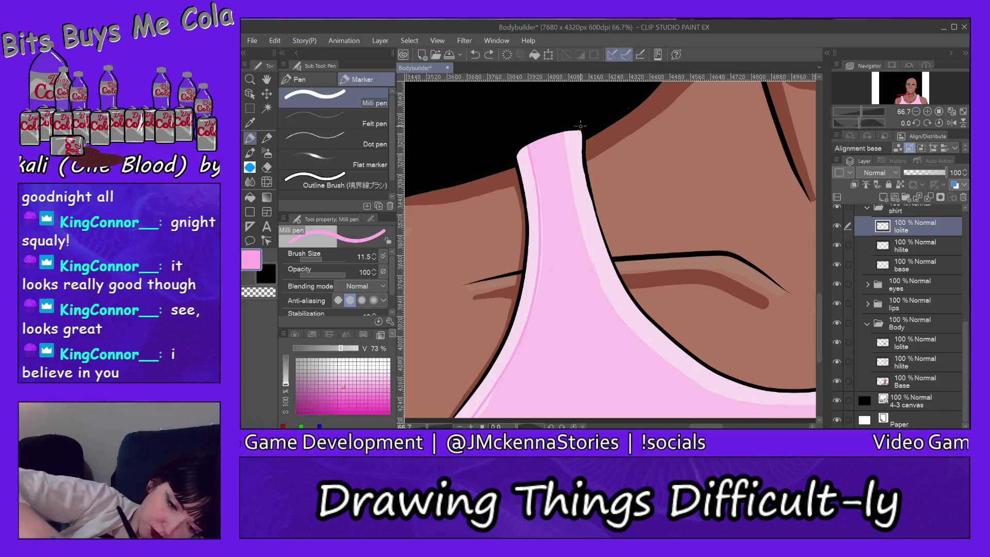
pyautogui.moveTo(565, 120); pyautogui.dragTo(568, 165)
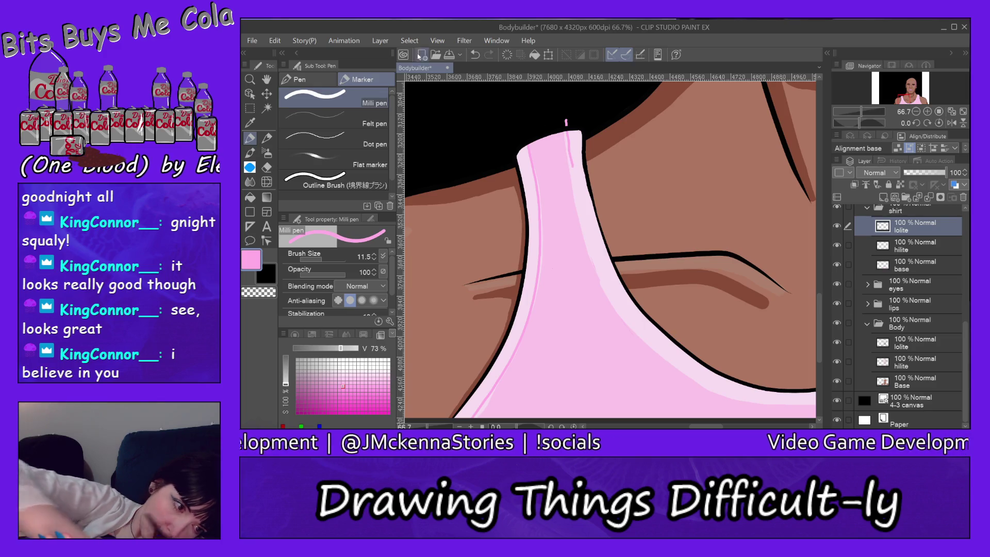
pyautogui.click(274, 40)
pyautogui.click(291, 28)
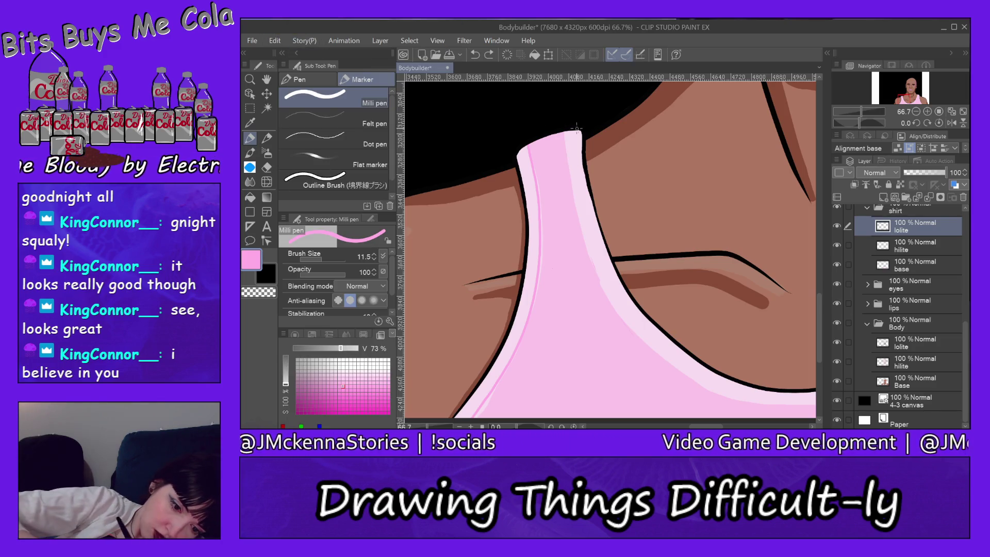
# - Redraw the thin pink highlight down the strap's left edge and undo the stray tip dot
pyautogui.moveTo(575, 197)
pyautogui.mouseDown()
pyautogui.moveTo(624, 313)
pyautogui.moveTo(683, 368)
pyautogui.moveTo(783, 406)
pyautogui.mouseUp()
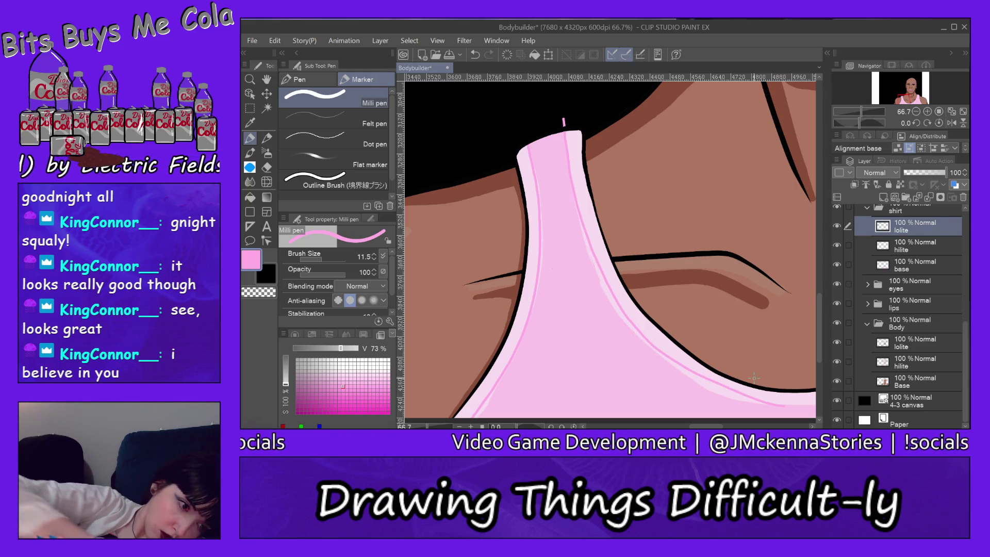
pyautogui.click(275, 40)
pyautogui.click(294, 28)
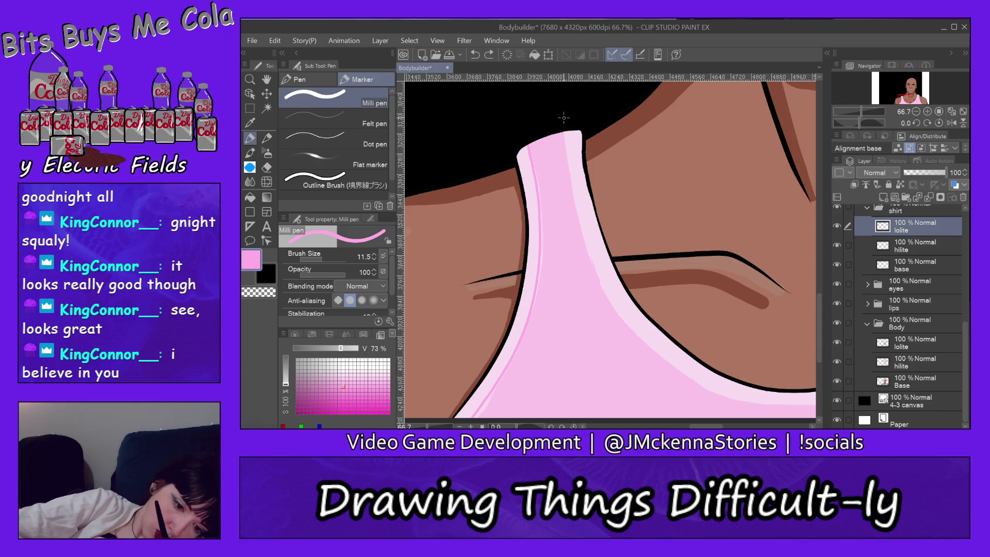
pyautogui.moveTo(564, 126)
pyautogui.mouseDown()
pyautogui.moveTo(584, 227)
pyautogui.moveTo(636, 312)
pyautogui.mouseUp()
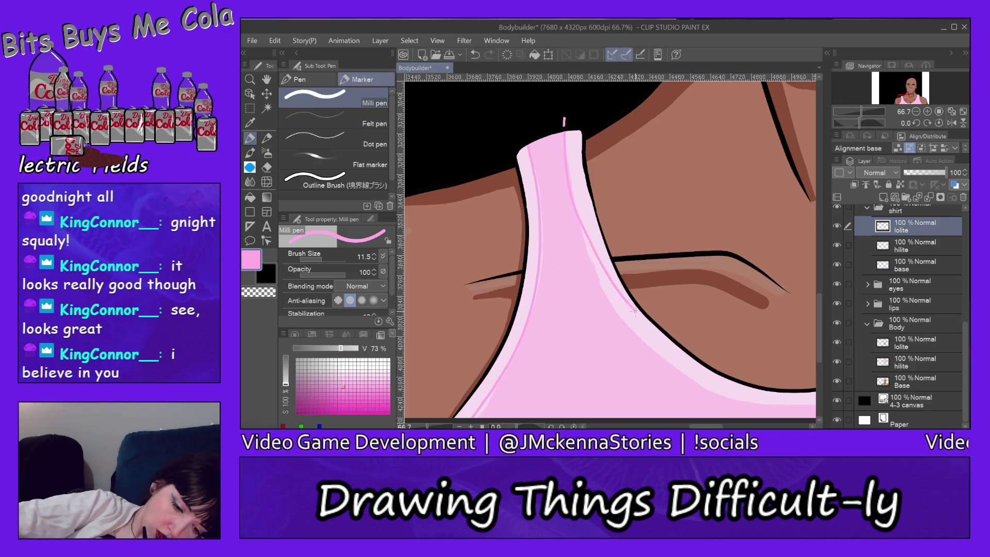
pyautogui.click(275, 40)
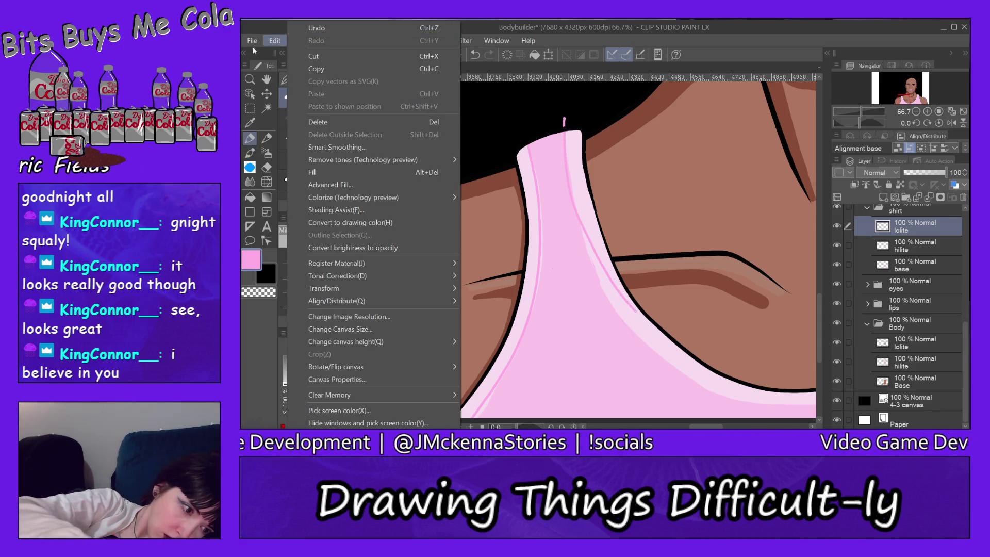
pyautogui.moveTo(252, 40)
pyautogui.click(506, 27)
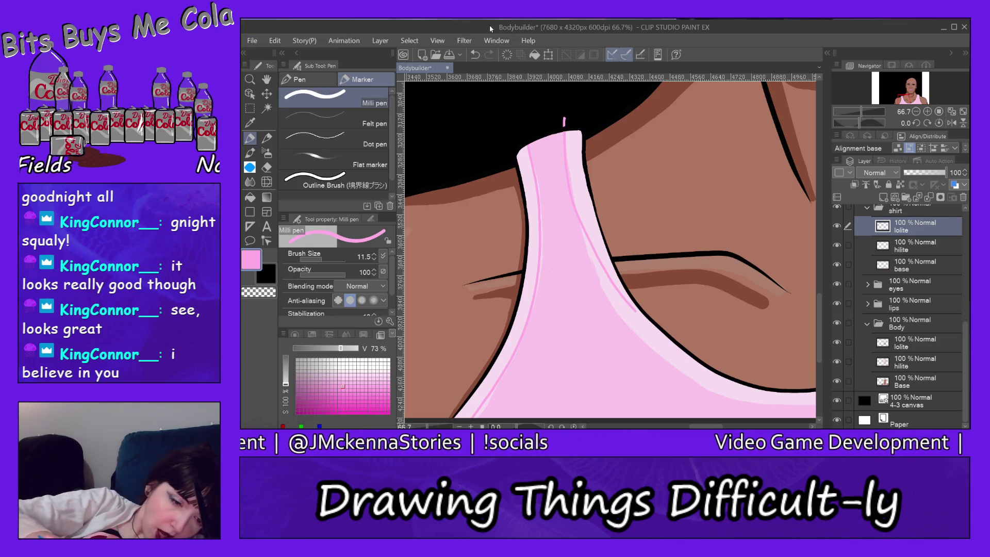
pyautogui.click(268, 40)
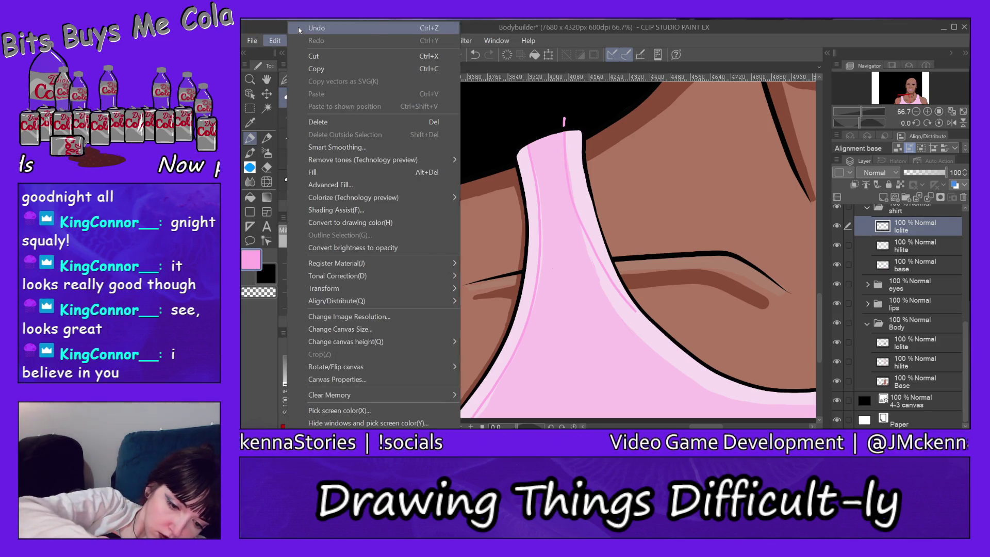
pyautogui.click(304, 22)
pyautogui.click(249, 78)
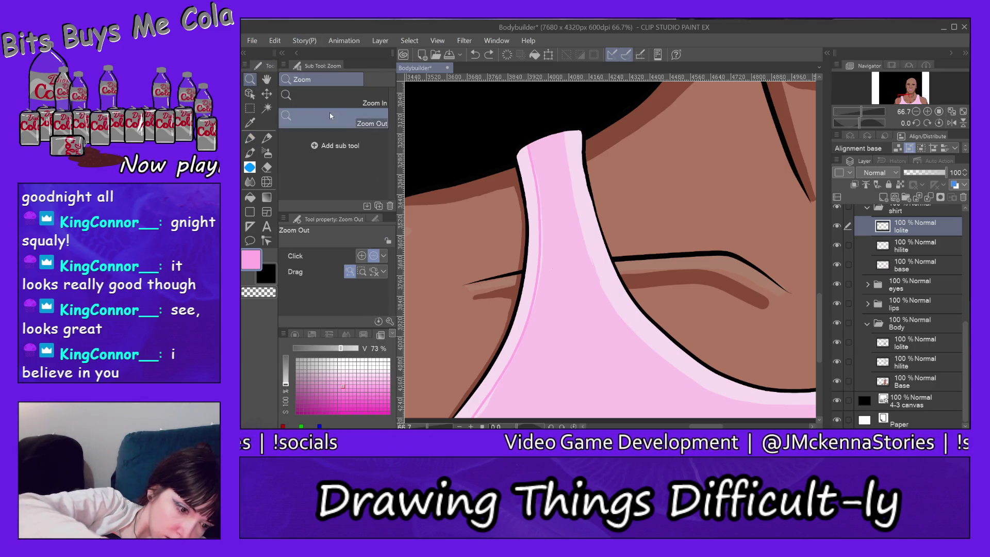
# - Zoom out to the chest and shoulders and retry short pink strap strokes, undoing them
pyautogui.click(657, 208)
pyautogui.click(657, 208)
pyautogui.click(656, 207)
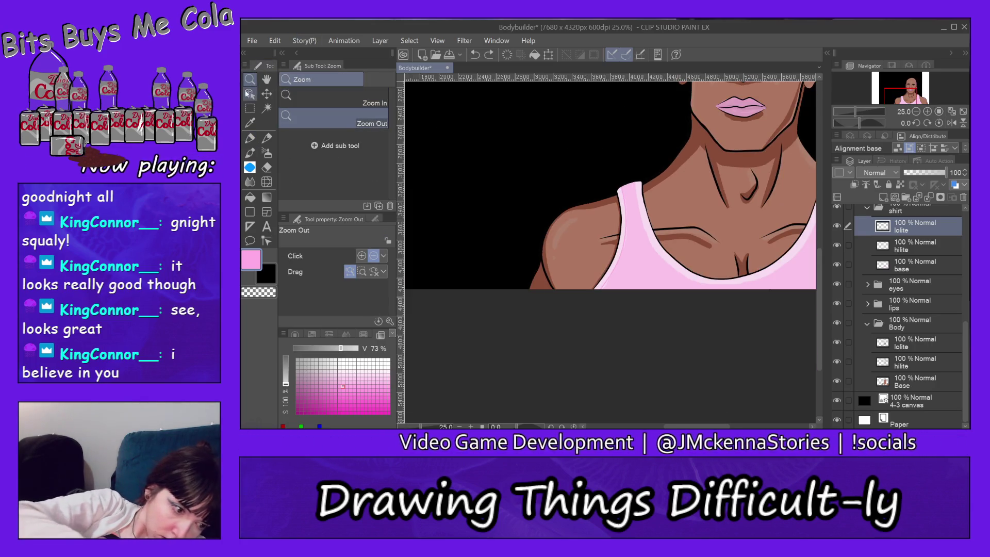
pyautogui.click(250, 138)
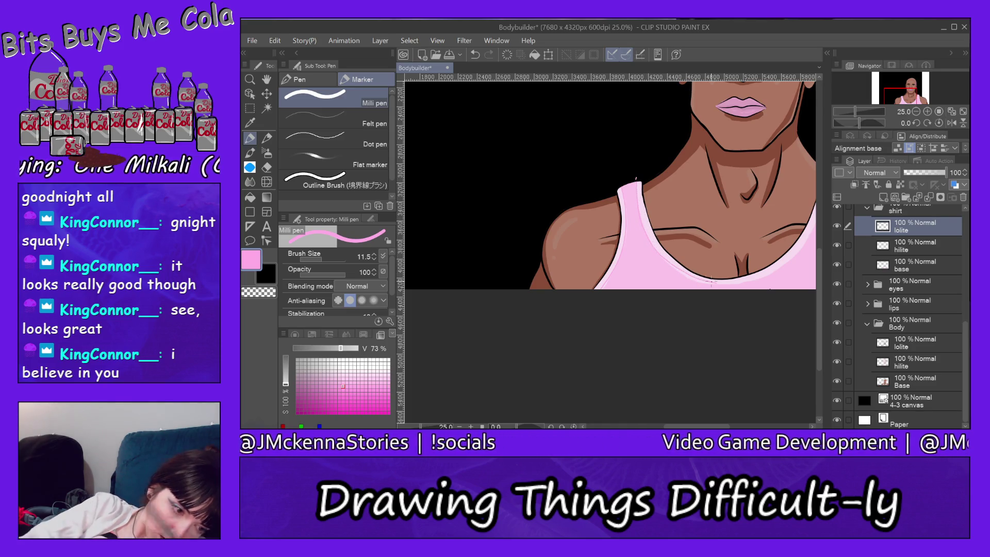
pyautogui.click(304, 40)
pyautogui.click(306, 36)
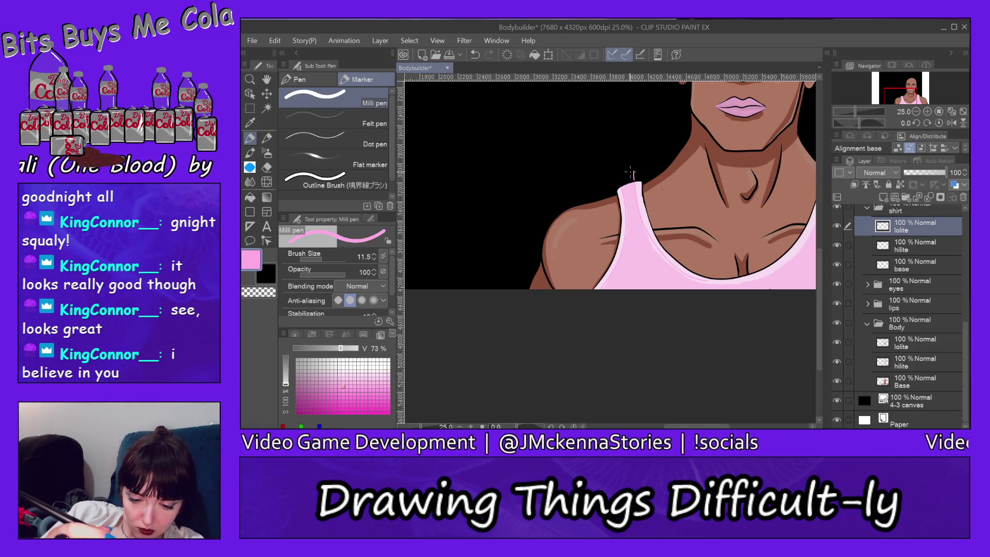
pyautogui.click(304, 40)
pyautogui.click(305, 40)
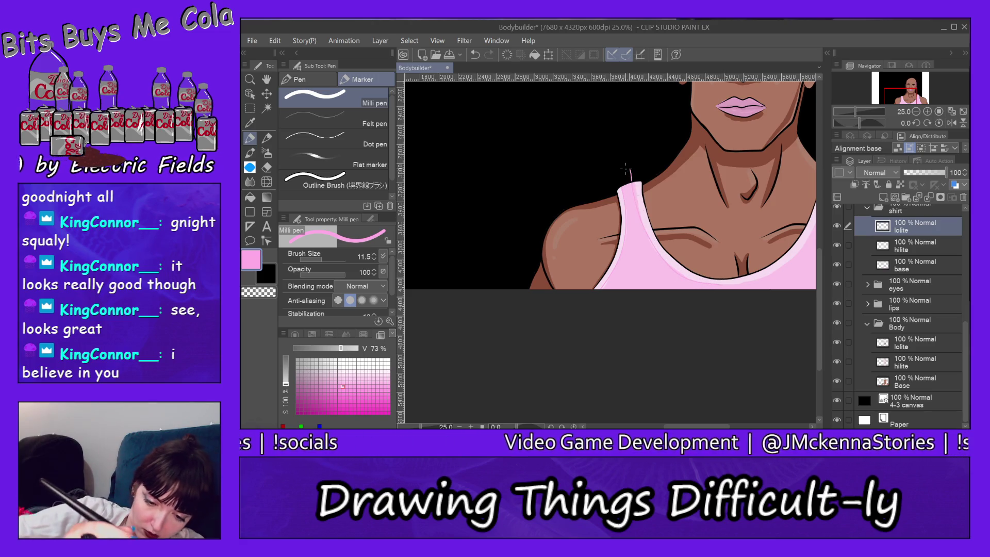
pyautogui.click(274, 40)
pyautogui.click(304, 29)
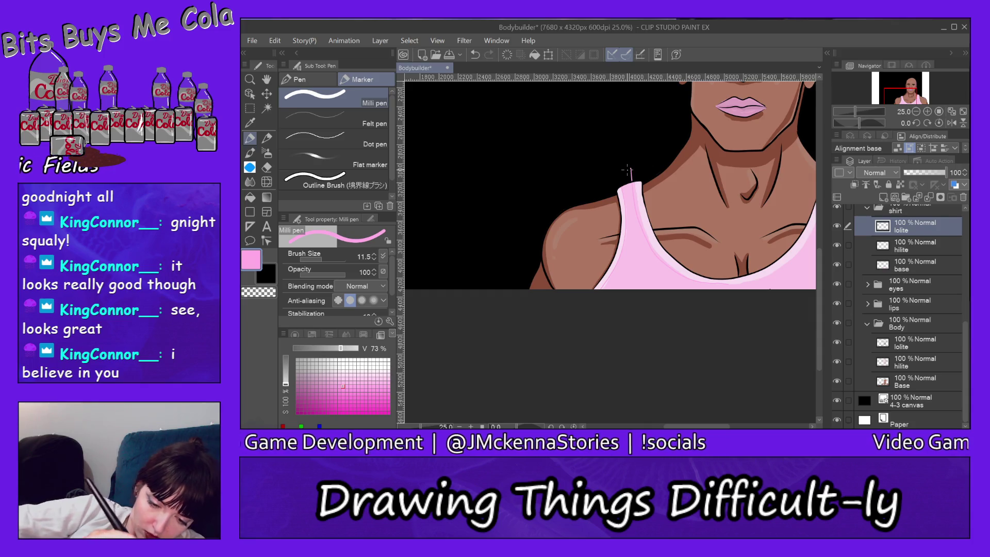
pyautogui.click(275, 40)
pyautogui.click(304, 29)
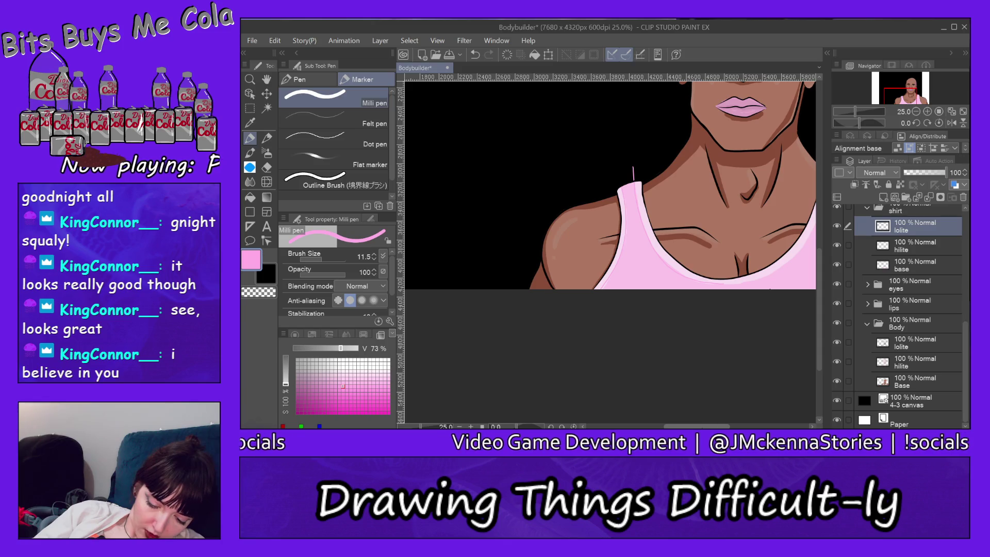
# - Undo the small trial strokes on the right strap
pyautogui.hscroll(5, 610, 181)
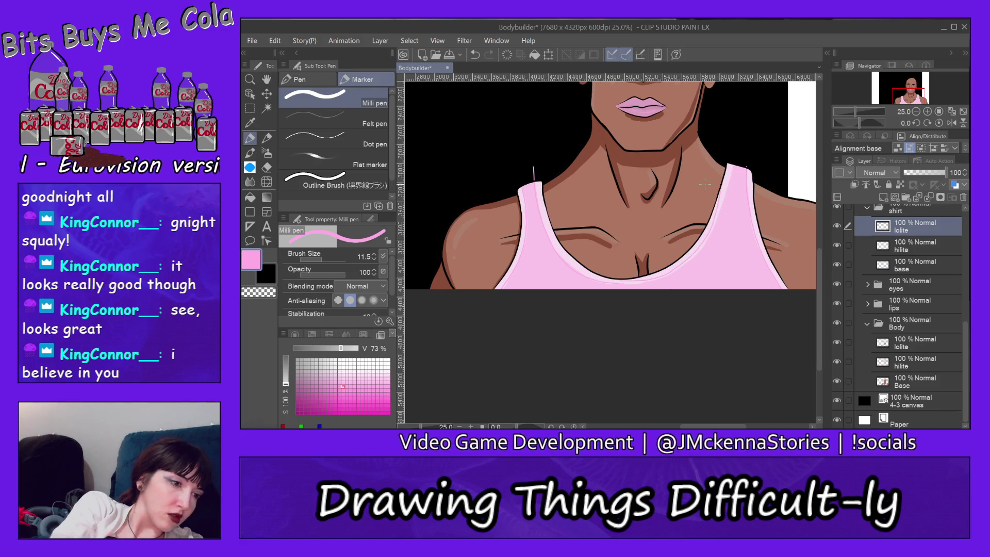
pyautogui.click(275, 40)
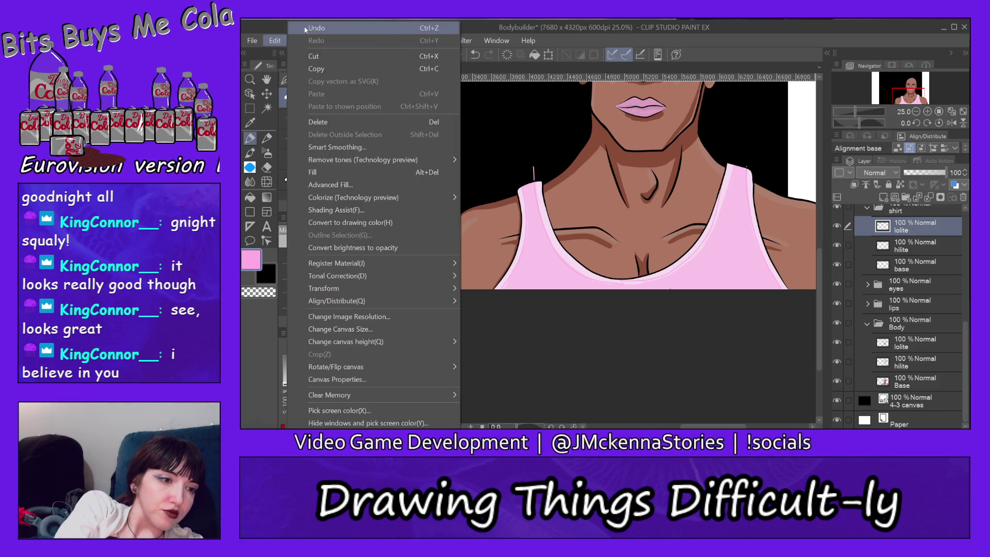
pyautogui.click(304, 28)
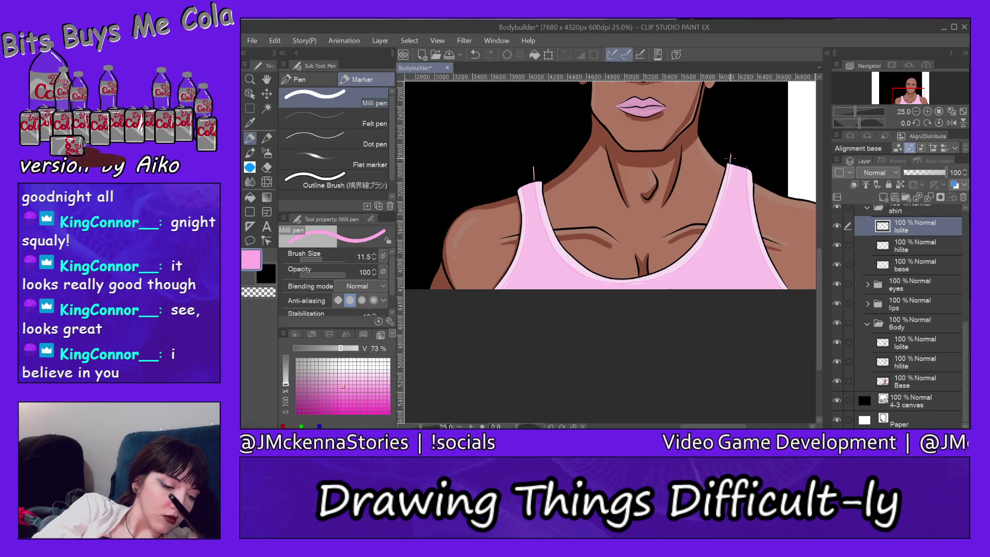
pyautogui.click(275, 40)
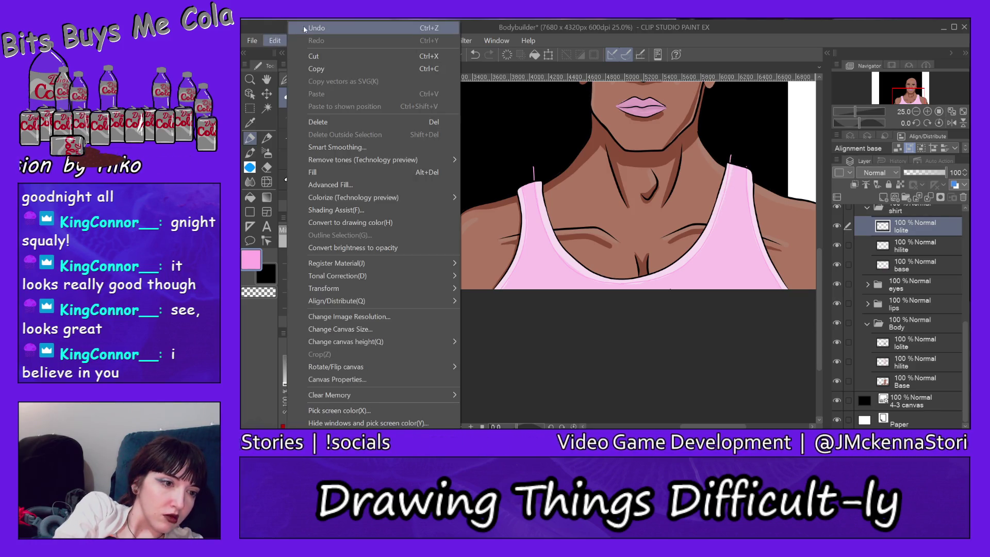
pyautogui.click(304, 27)
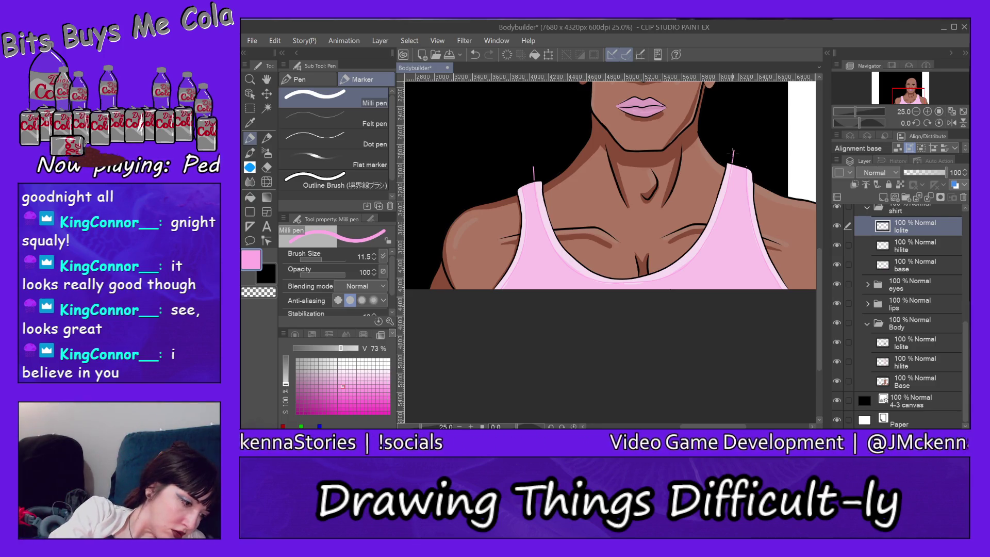
# - Zoom in on the left strap top and erase the stray pink line sticking up above it
pyautogui.click(255, 77)
pyautogui.click(356, 101)
pyautogui.click(535, 157)
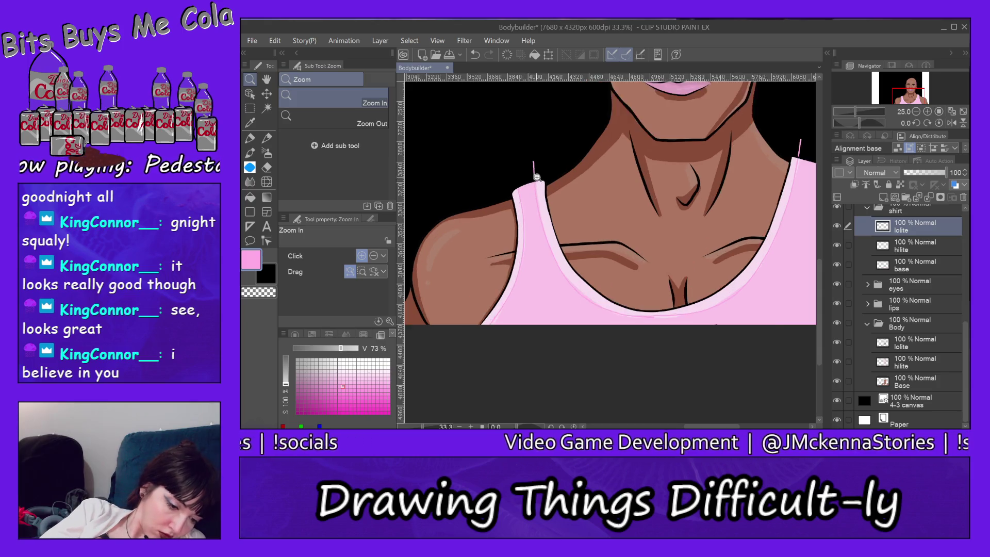
pyautogui.click(534, 158)
pyautogui.click(534, 158)
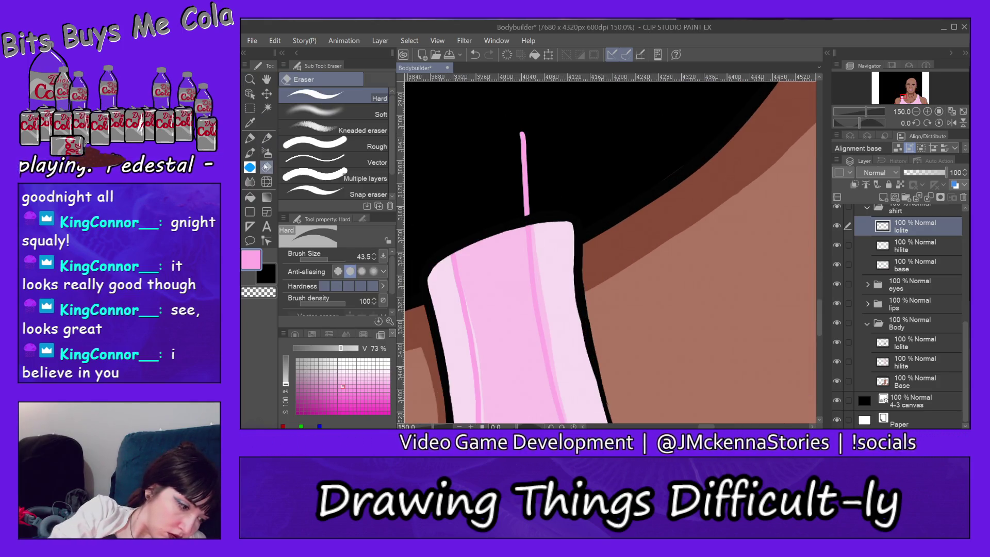
pyautogui.press('e')
pyautogui.moveTo(522, 131)
pyautogui.mouseDown()
pyautogui.moveTo(521, 195)
pyautogui.moveTo(539, 206)
pyautogui.mouseUp()
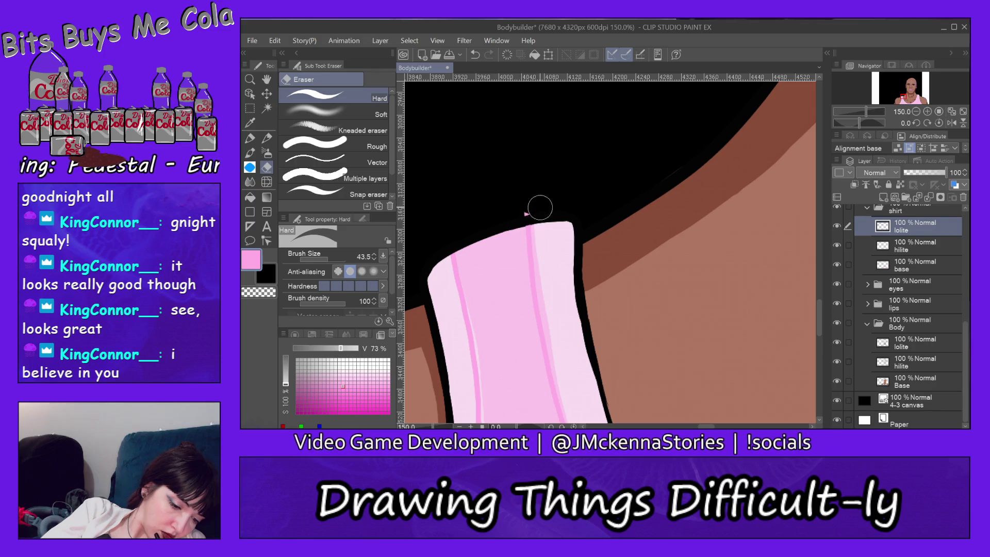
# - Pan along the strap, eyedrop the tank top's pale pink, and return to the fine pen
pyautogui.moveTo(819, 307); pyautogui.dragTo(826, 360)
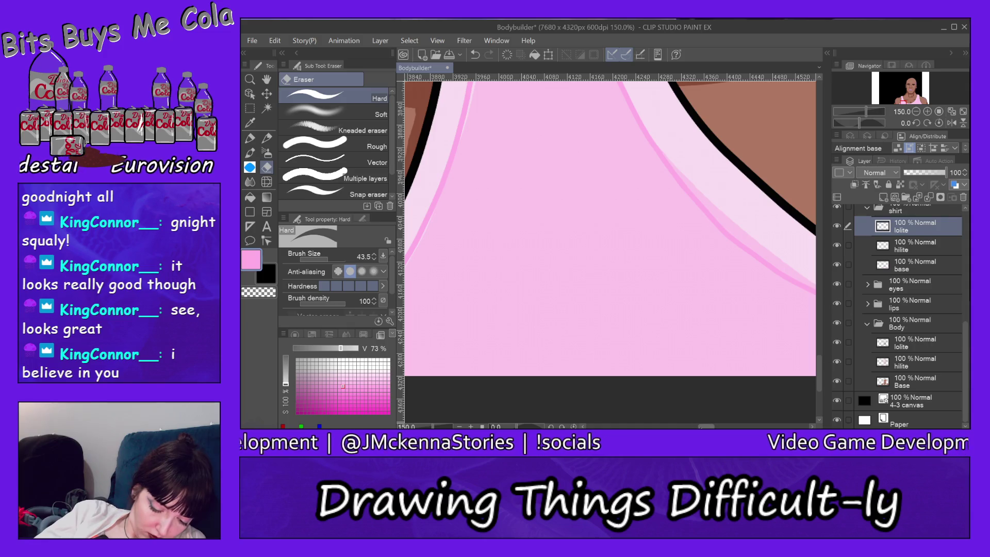
pyautogui.hscroll(5, 610, 224)
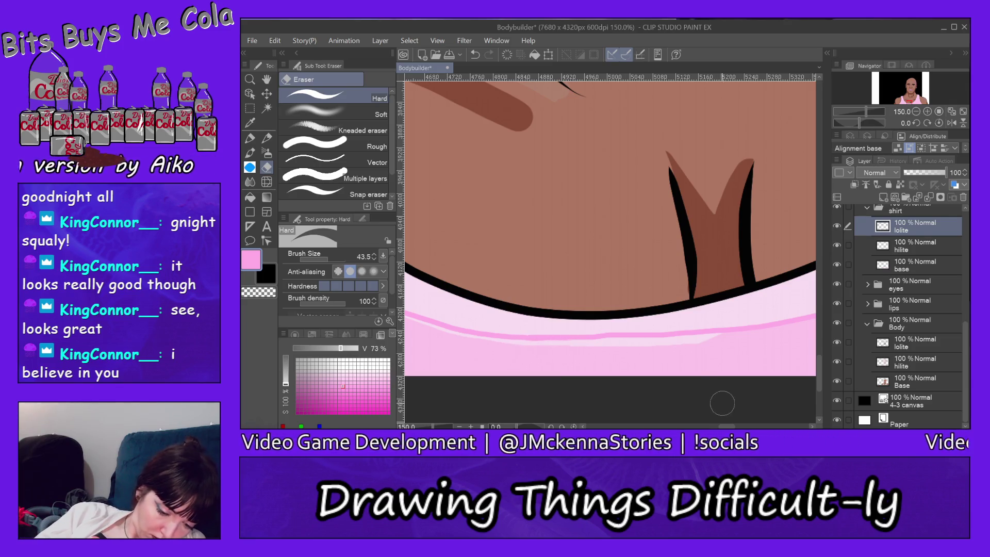
pyautogui.hscroll(5, 737, 427)
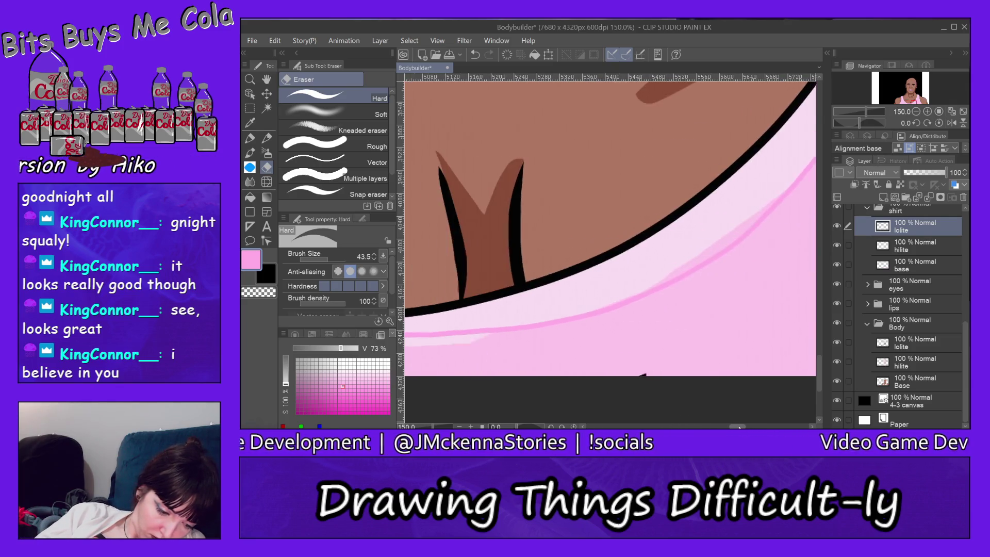
pyautogui.moveTo(737, 426); pyautogui.dragTo(709, 427)
pyautogui.moveTo(818, 371); pyautogui.dragTo(818, 319)
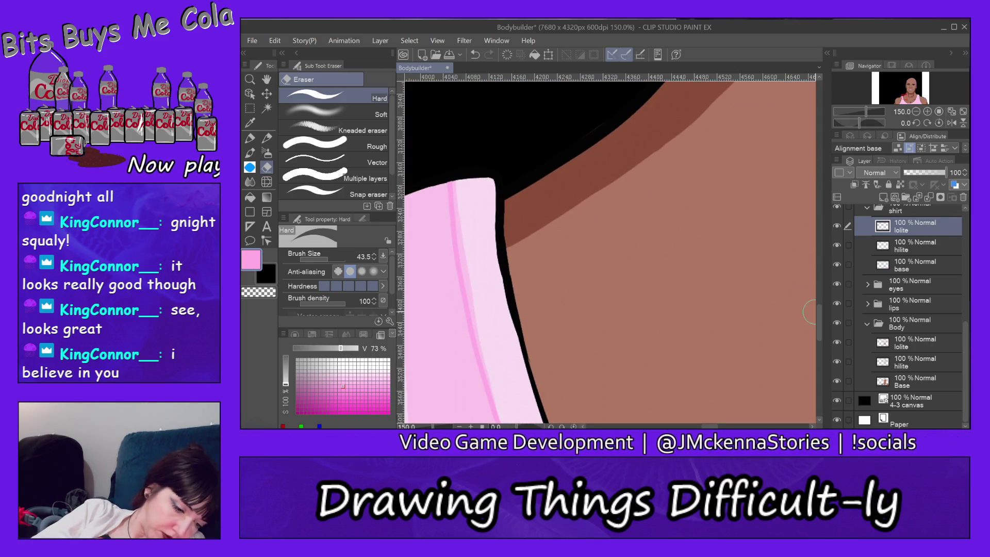
pyautogui.keyDown('alt'); pyautogui.click(471, 193); pyautogui.keyUp('alt')
pyautogui.hotkey('alt', '[')
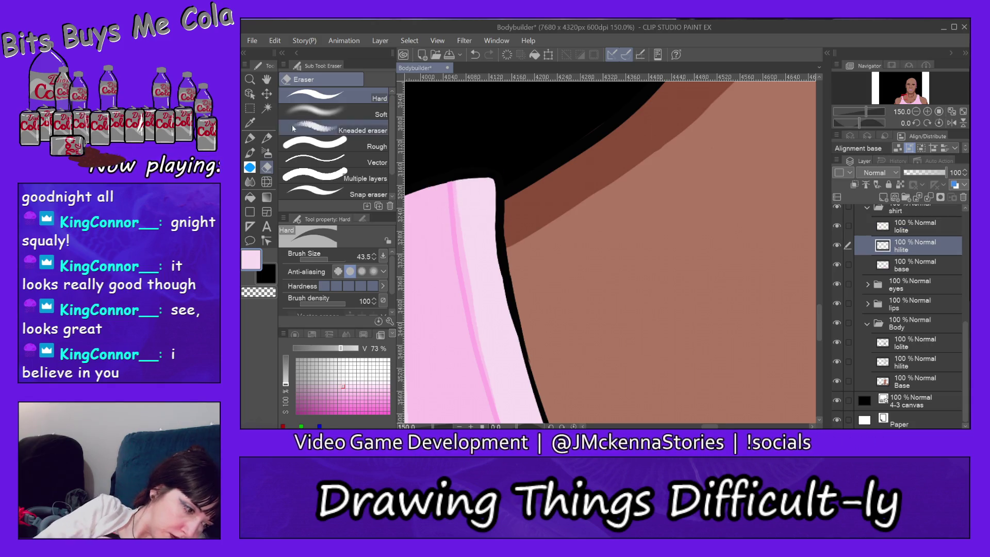
# - On the shirt hilite layer, paint a pale pink highlight down the strap's stripe with a larger brush
pyautogui.click(250, 138)
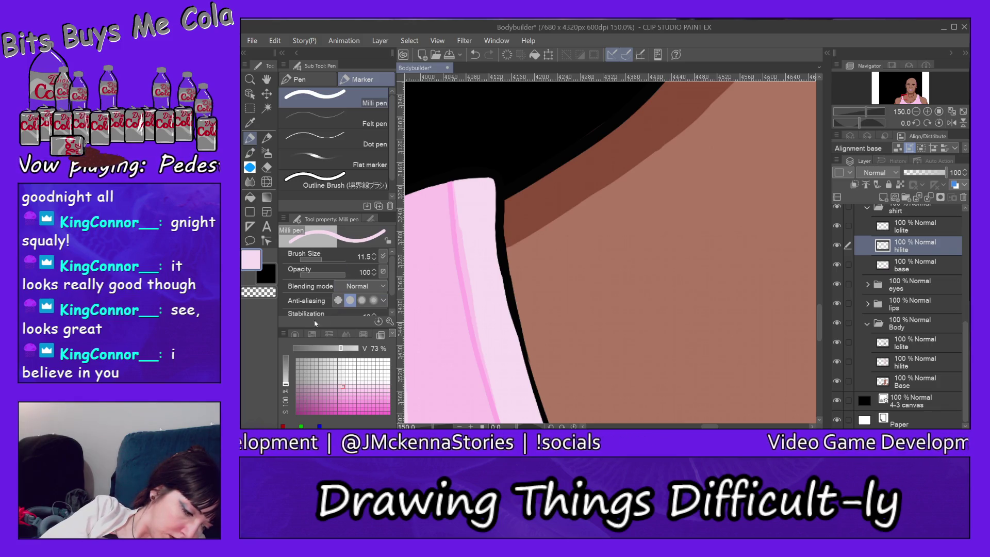
pyautogui.click(295, 334)
pyautogui.press(']')
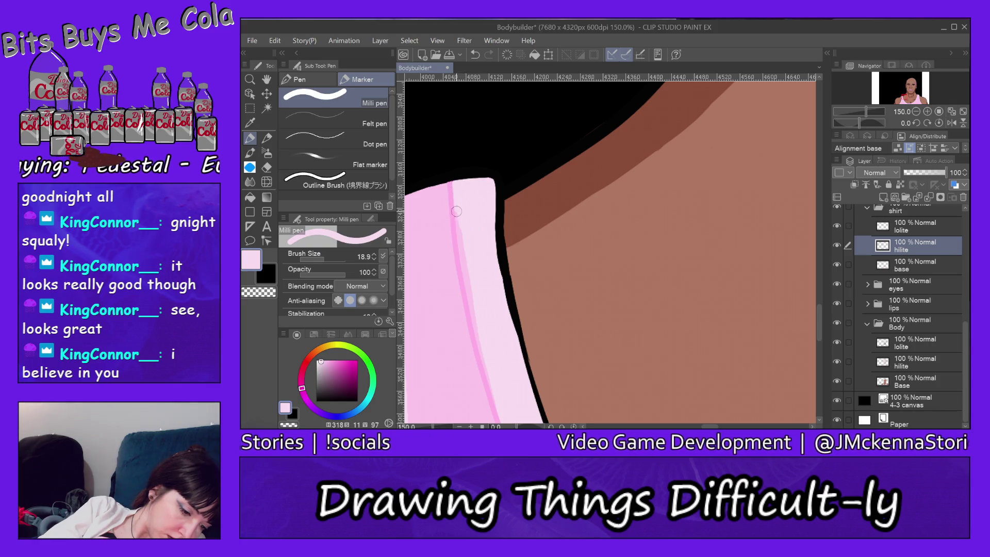
pyautogui.moveTo(458, 235); pyautogui.dragTo(478, 330)
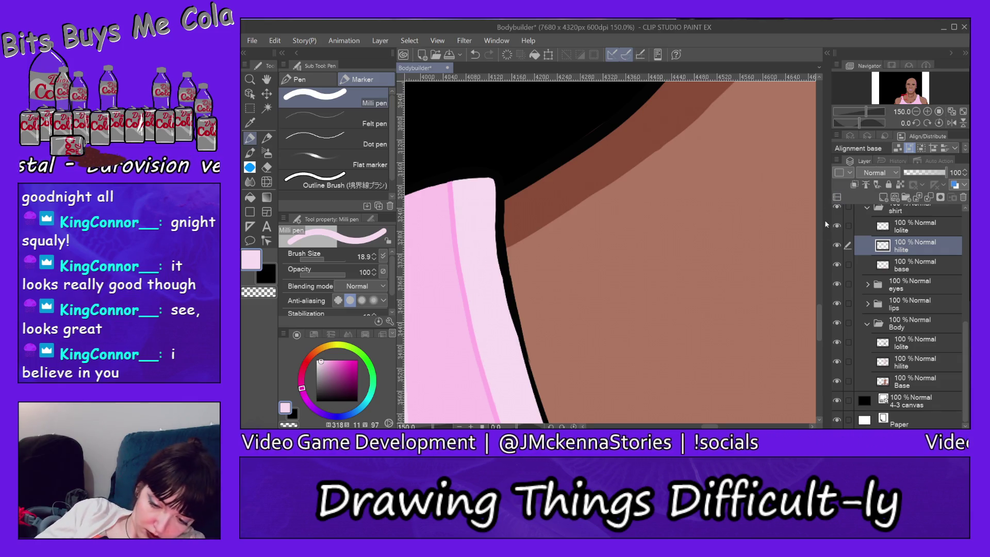
# - Paint a pale pink highlight along the curved neckline outline and save the file
pyautogui.moveTo(819, 322); pyautogui.dragTo(820, 342)
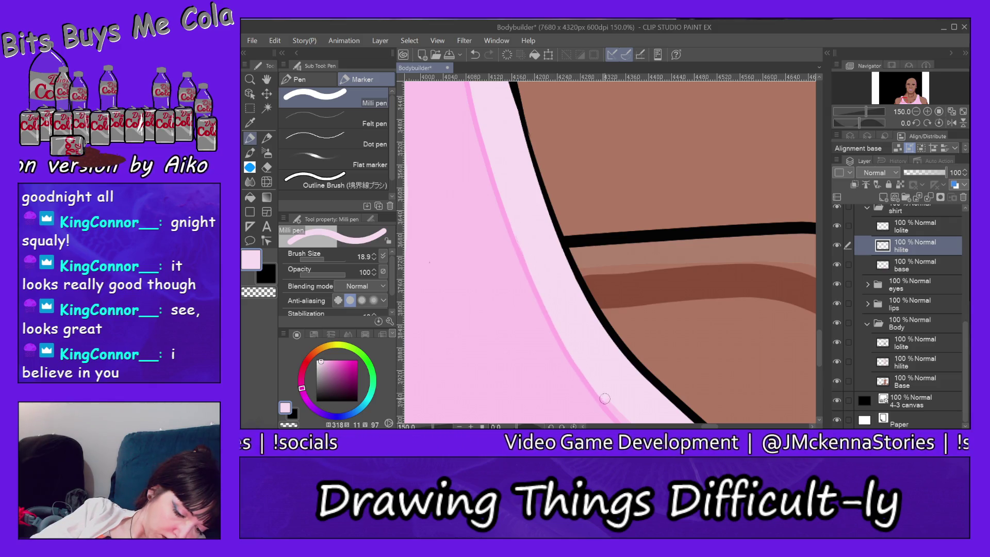
pyautogui.scroll(-3, 822, 347)
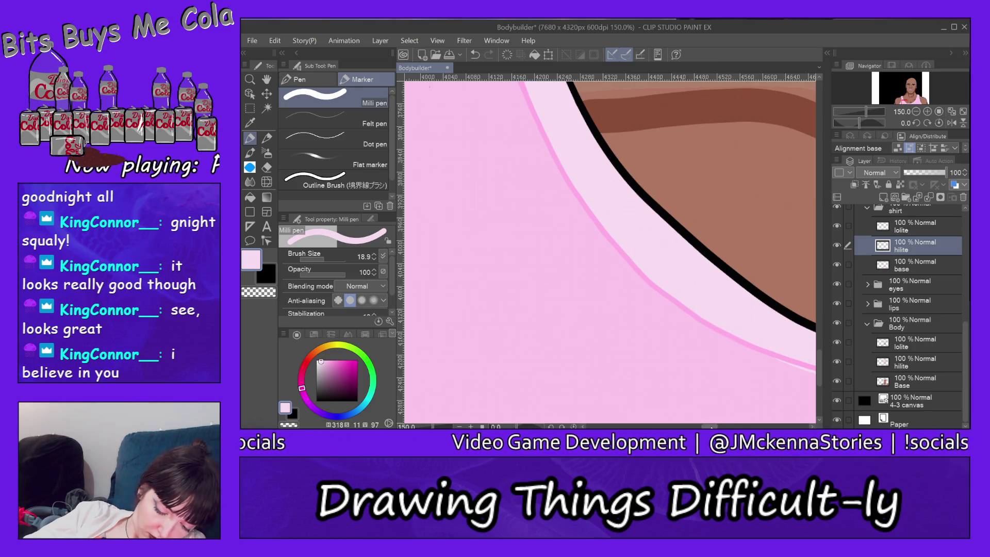
pyautogui.hscroll(10, 731, 330)
pyautogui.hscroll(-5, 610, 247)
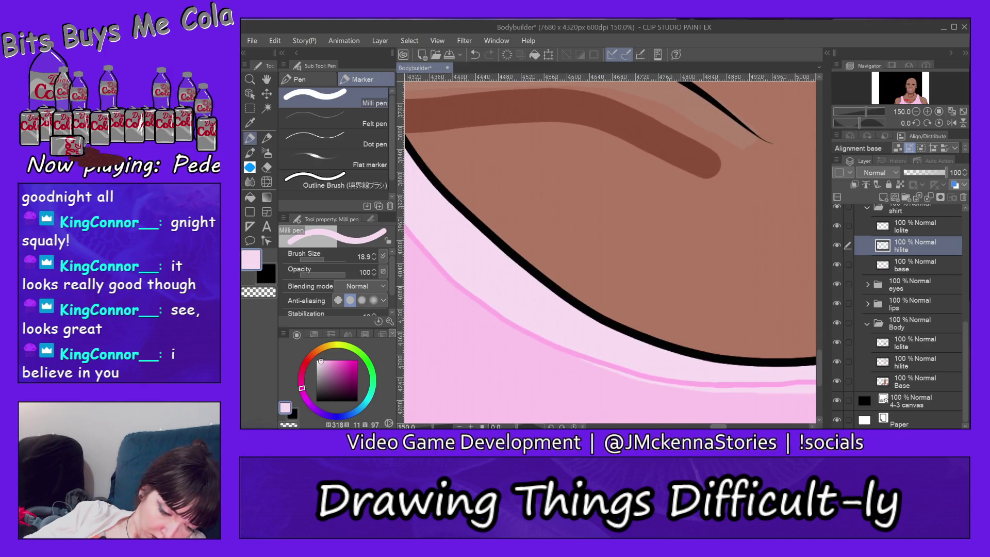
pyautogui.hscroll(8, 610, 247)
pyautogui.hscroll(4, 561, 329)
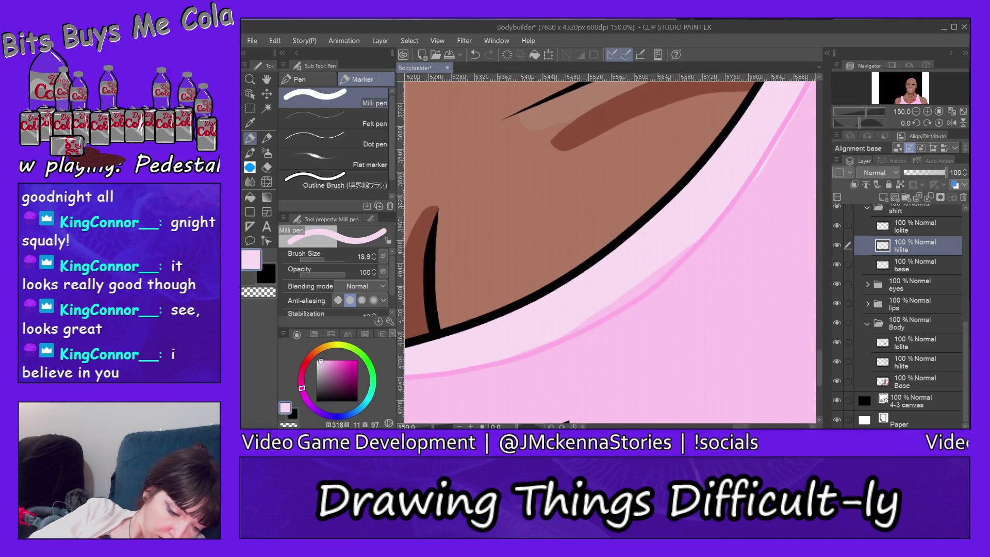
pyautogui.moveTo(561, 330); pyautogui.dragTo(697, 238)
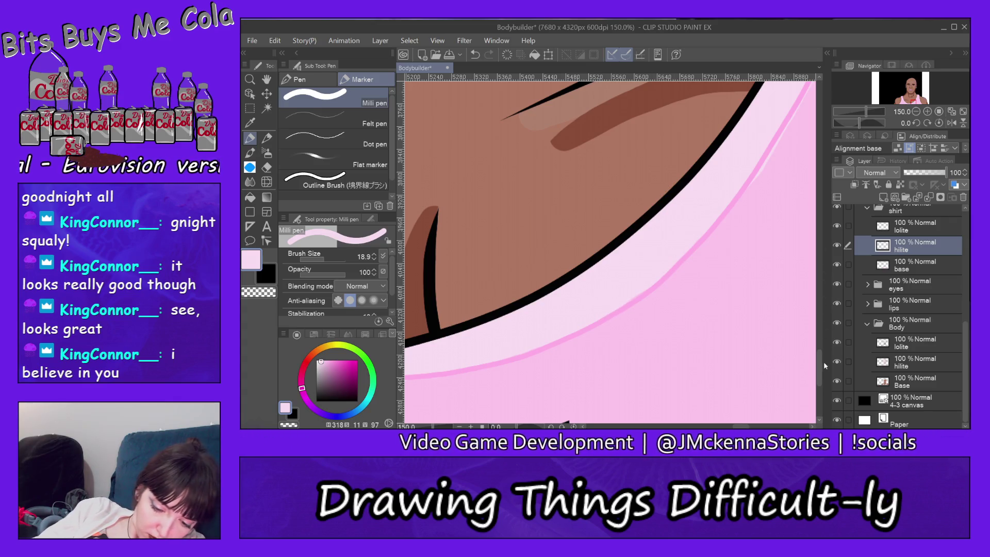
pyautogui.moveTo(821, 364); pyautogui.dragTo(820, 343)
pyautogui.hotkey('ctrl', 's')
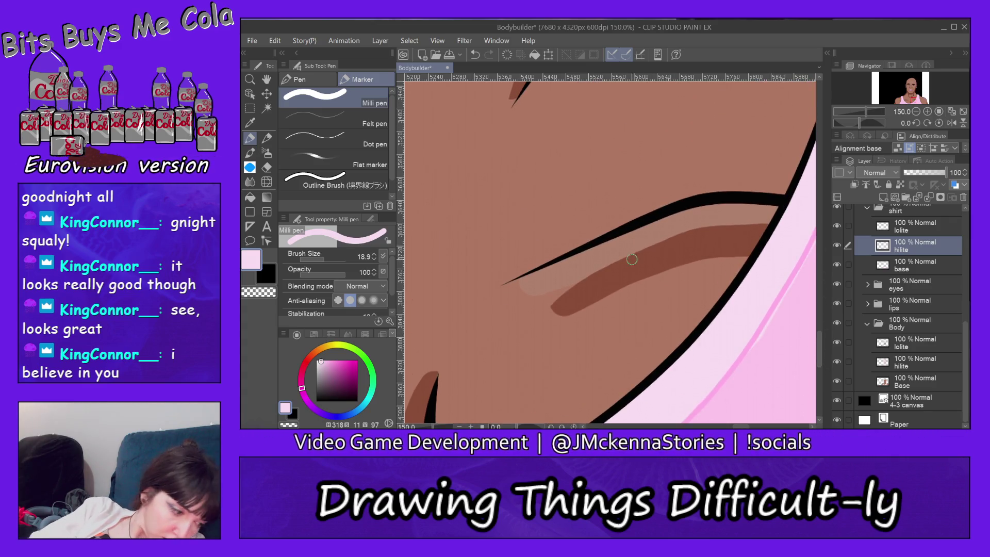
pyautogui.press('e')
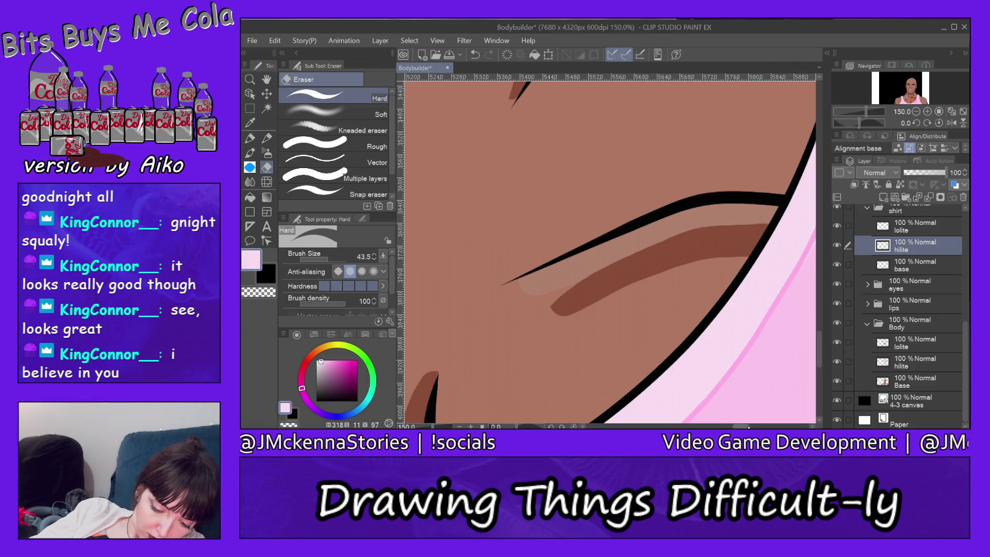
# - On the lolite layer, erase the pink line overshooting the strap into the black area
pyautogui.moveTo(746, 427); pyautogui.dragTo(762, 426)
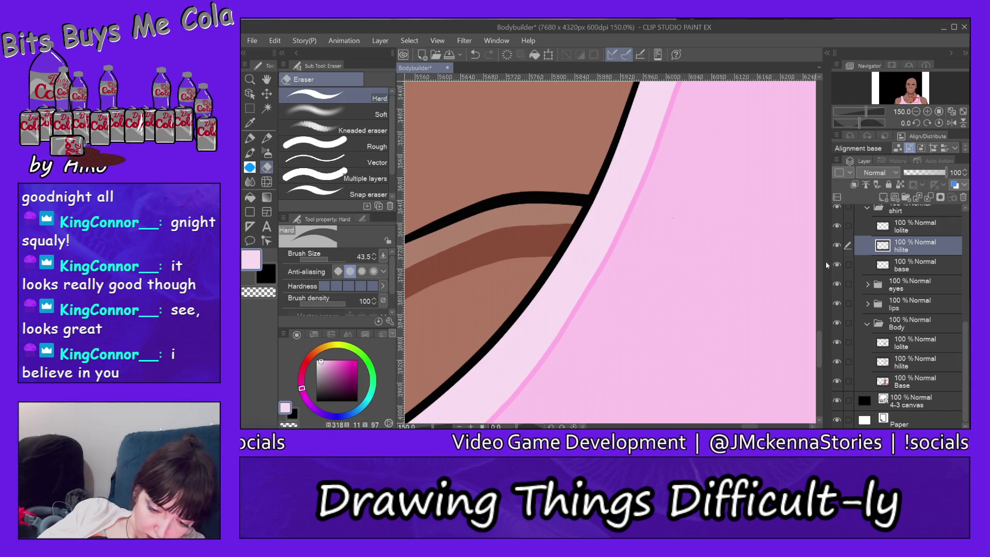
pyautogui.moveTo(819, 345); pyautogui.dragTo(821, 306)
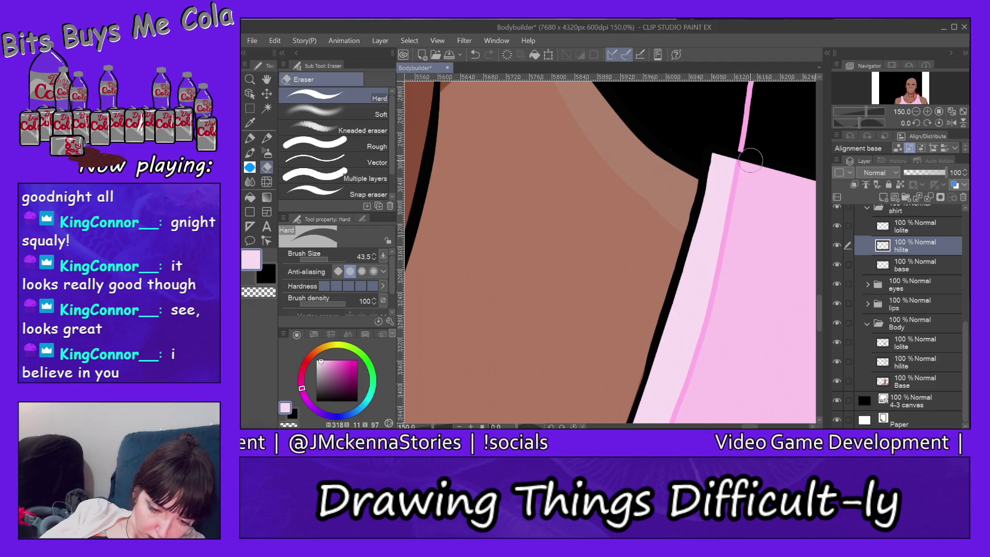
pyautogui.keyDown('ctrl'); pyautogui.keyDown('shift'); pyautogui.click(745, 127); pyautogui.keyUp('shift'); pyautogui.keyUp('ctrl')
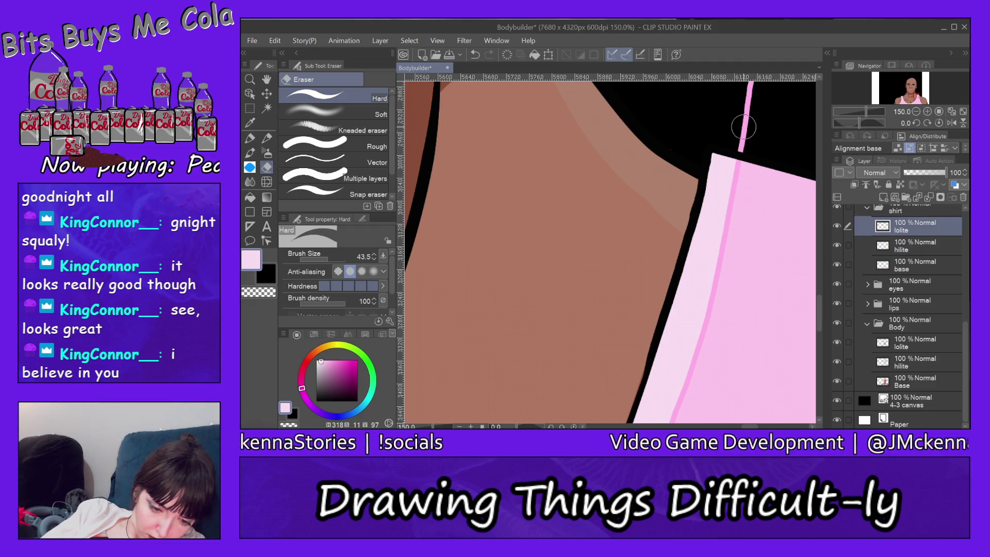
pyautogui.moveTo(732, 137)
pyautogui.mouseDown()
pyautogui.moveTo(744, 148)
pyautogui.moveTo(742, 140)
pyautogui.mouseUp()
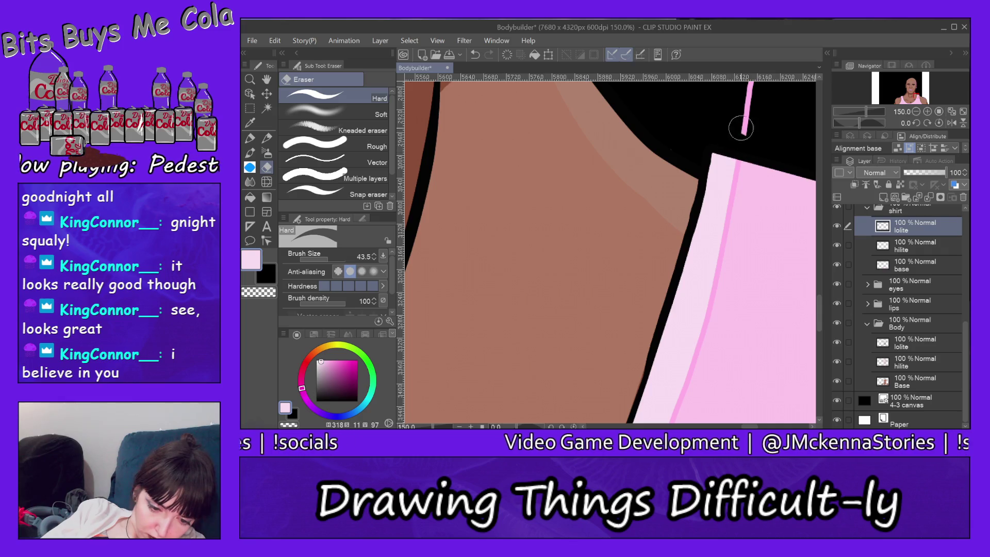
pyautogui.scroll(3, 820, 292)
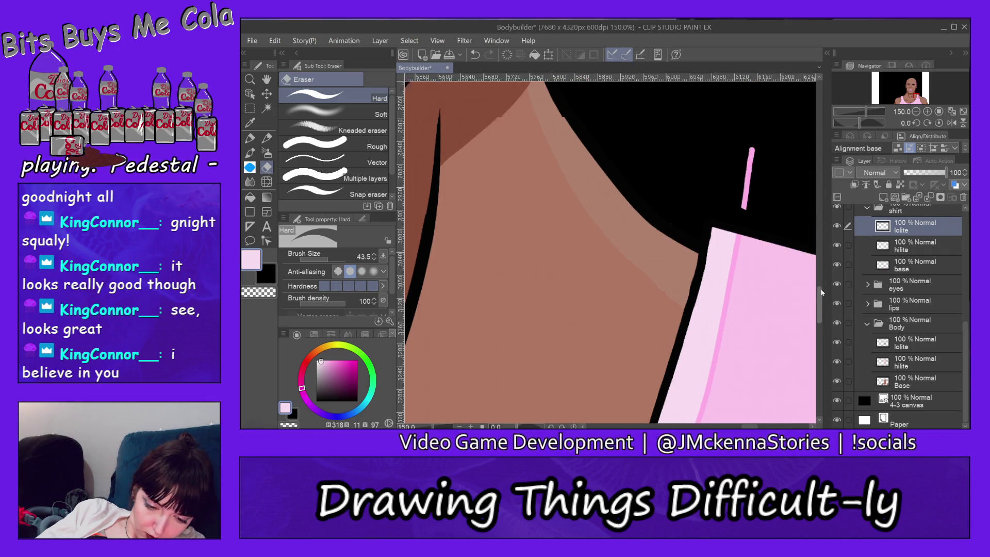
pyautogui.moveTo(753, 159)
pyautogui.mouseDown()
pyautogui.moveTo(747, 225)
pyautogui.moveTo(744, 170)
pyautogui.mouseUp()
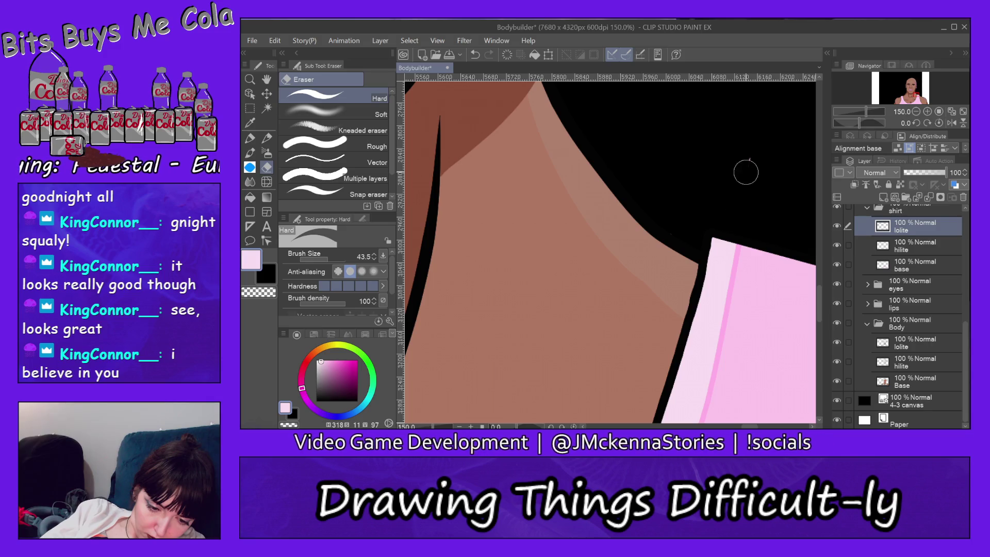
# - Reselect the hilite layer, pan down, and zoom in on the V-shaped neckline fold
pyautogui.keyDown('ctrl'); pyautogui.keyDown('shift'); pyautogui.click(718, 263); pyautogui.keyUp('shift'); pyautogui.keyUp('ctrl')
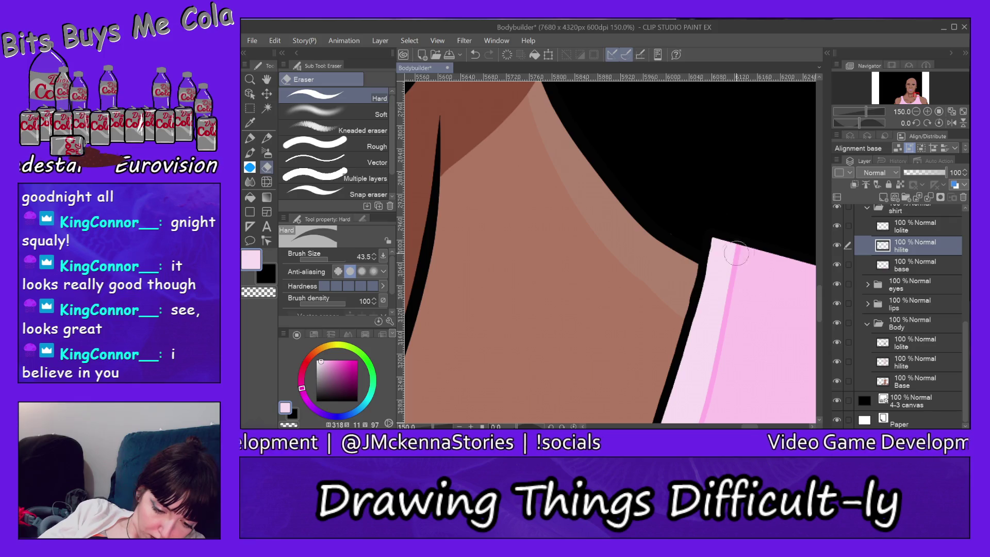
pyautogui.moveTo(818, 289); pyautogui.dragTo(818, 361)
pyautogui.moveTo(751, 427); pyautogui.dragTo(722, 426)
pyautogui.moveTo(820, 353); pyautogui.dragTo(820, 367)
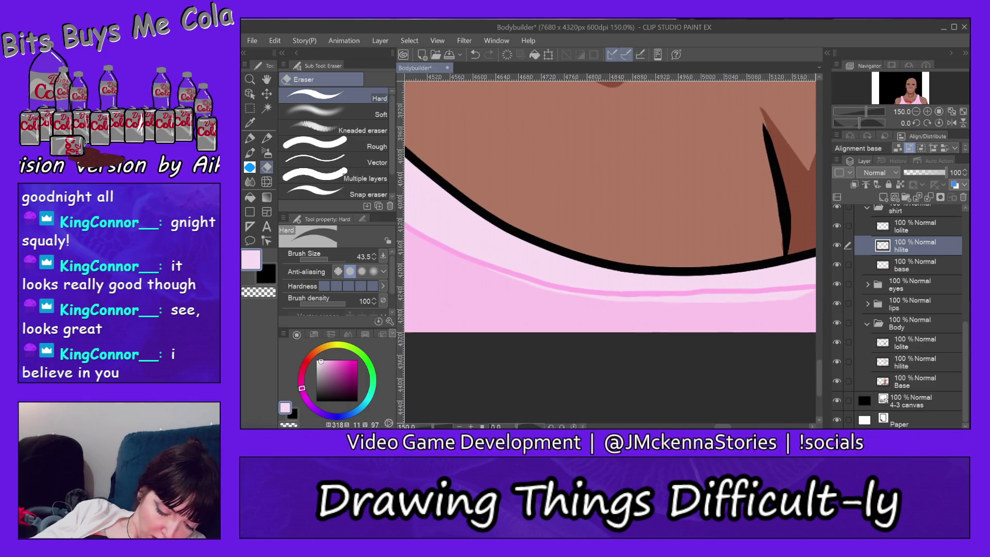
pyautogui.hscroll(5, 601, 334)
pyautogui.hscroll(-2, 609, 188)
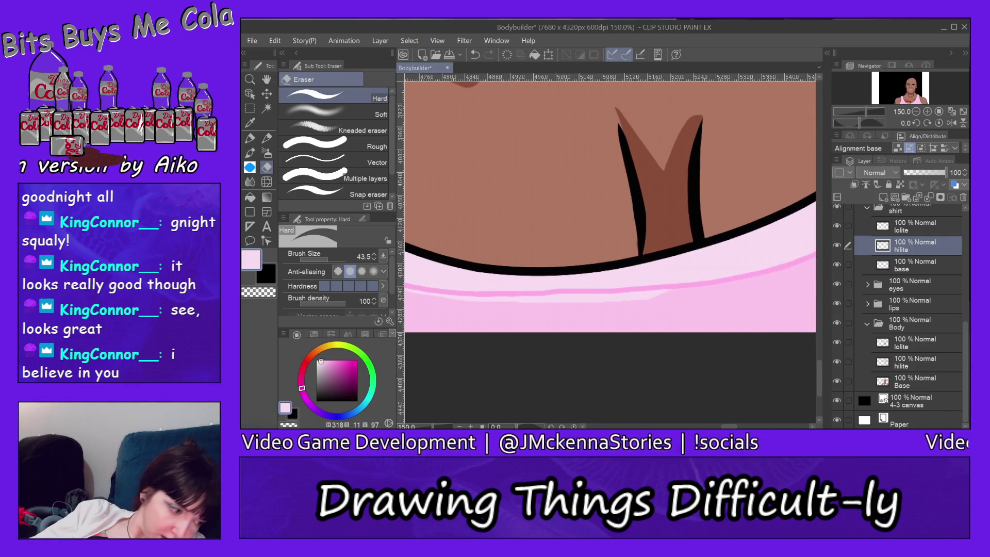
pyautogui.click(250, 79)
pyautogui.click(351, 116)
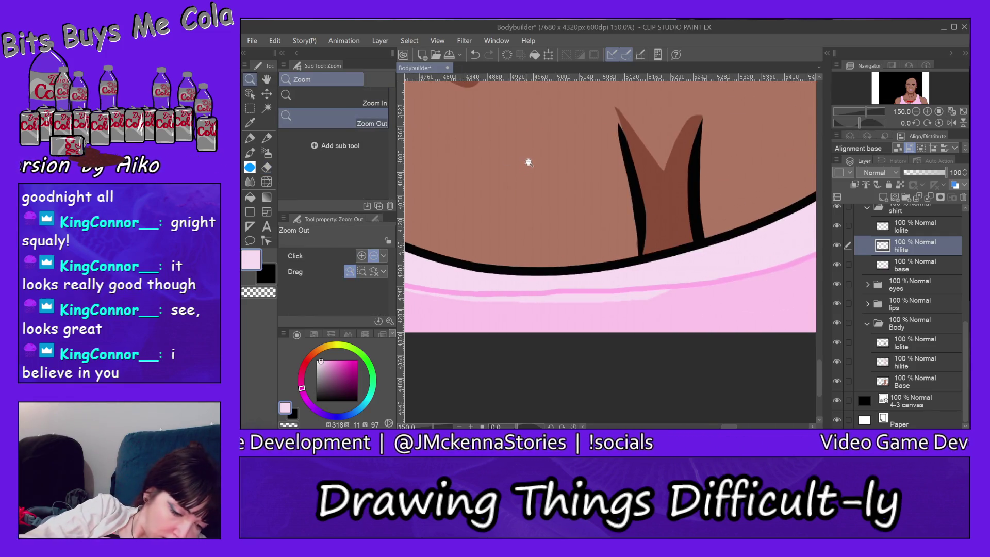
# - Zoom out to 66.7%, sample the saturated shirt pink, and move to the lolite layer
pyautogui.moveTo(529, 163); pyautogui.dragTo(538, 164)
pyautogui.click(515, 133)
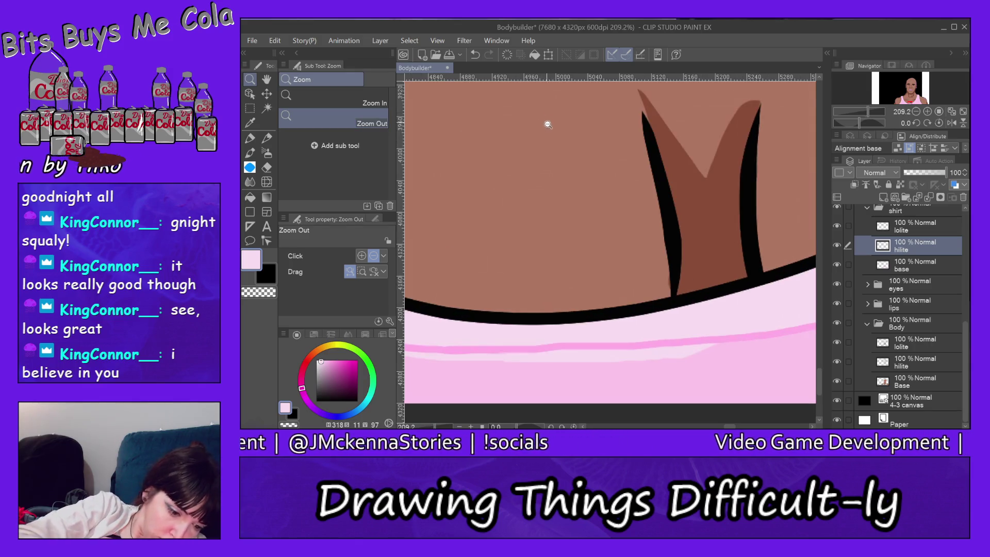
pyautogui.click(571, 145)
pyautogui.click(571, 143)
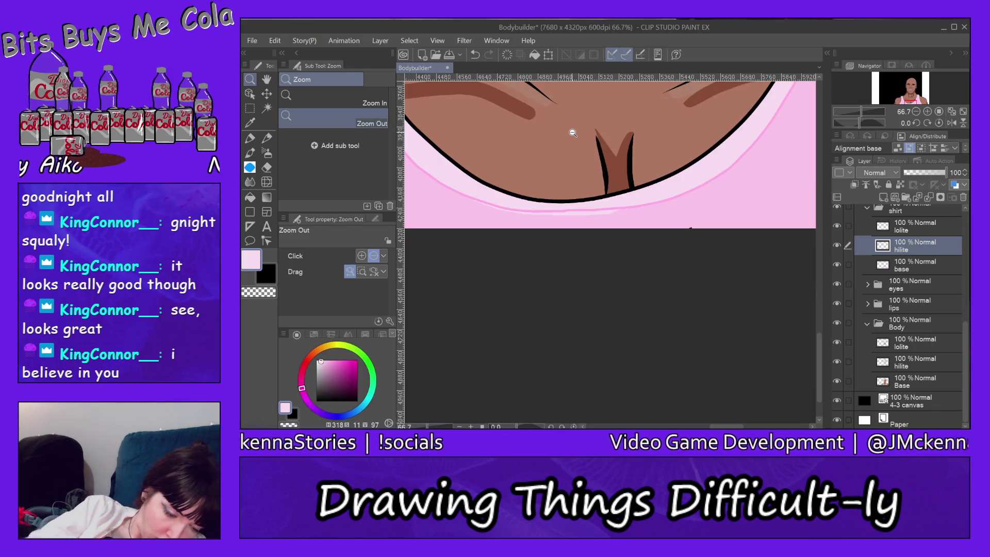
pyautogui.scroll(3, 809, 297)
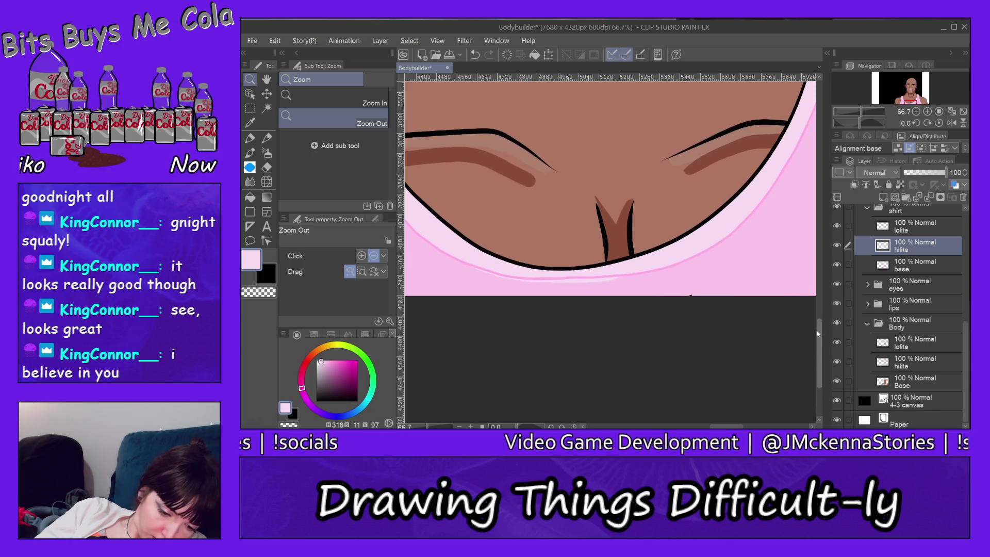
pyautogui.click(249, 137)
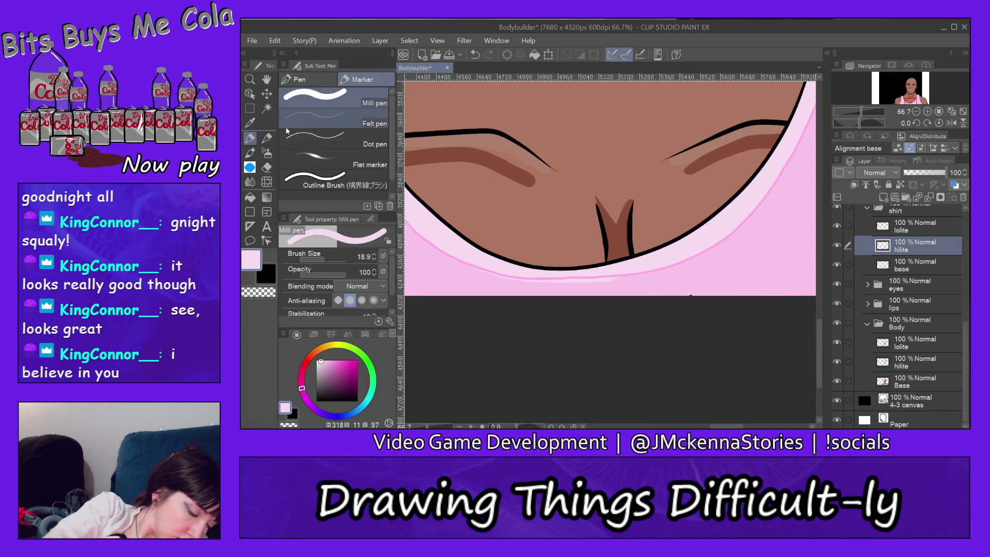
pyautogui.keyDown('alt'); pyautogui.click(702, 253); pyautogui.keyUp('alt')
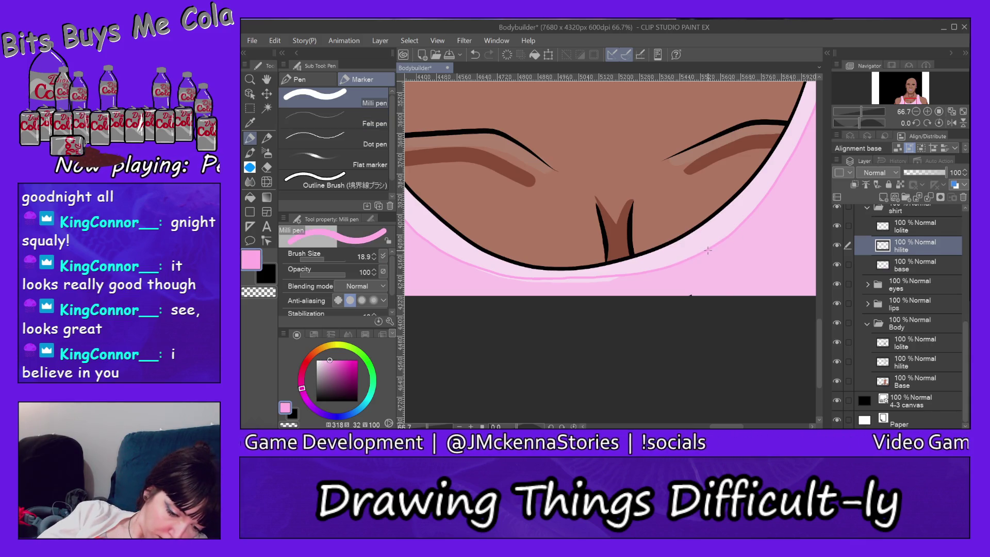
pyautogui.hotkey('alt', ']')
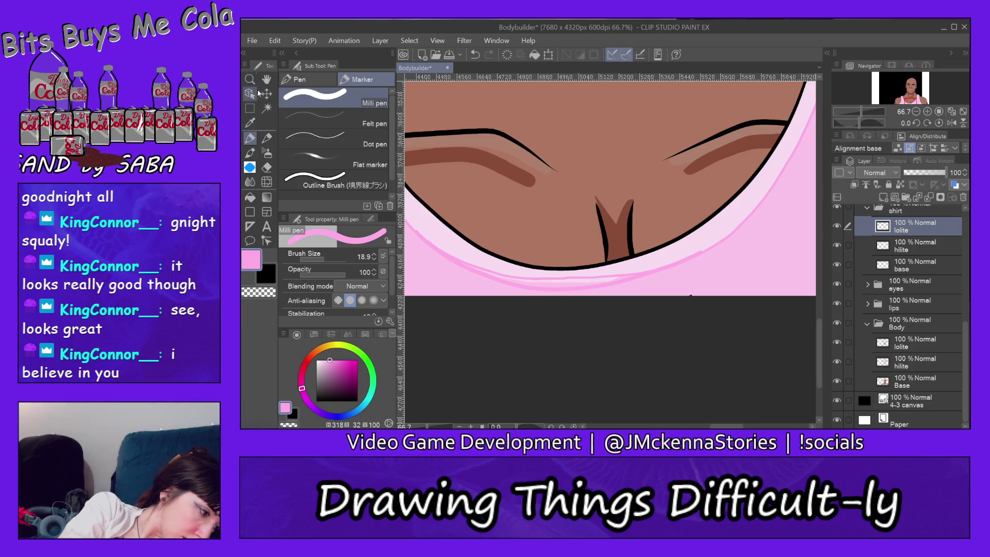
pyautogui.click(266, 167)
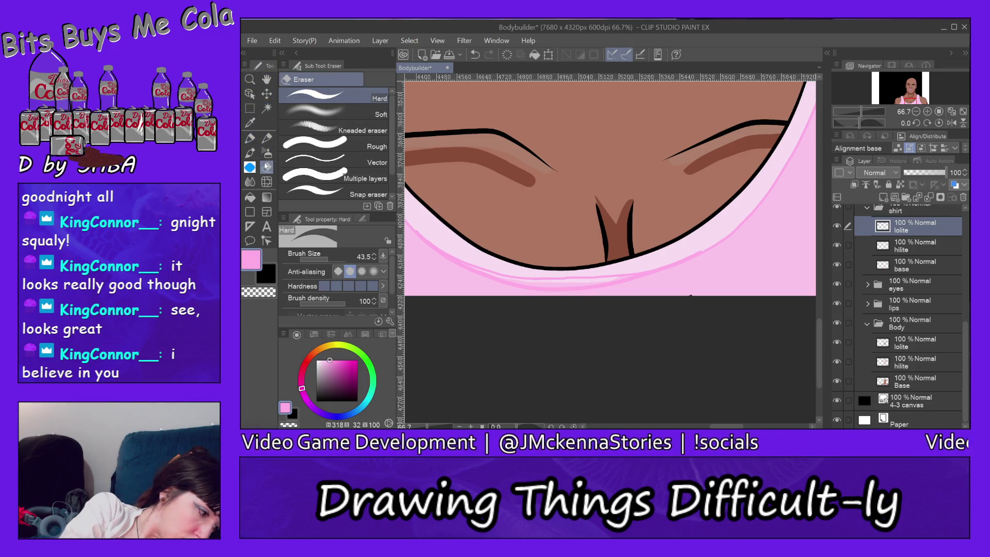
# - Zoom in on the tank top's neckline to 200%
pyautogui.click(250, 78)
pyautogui.click(304, 99)
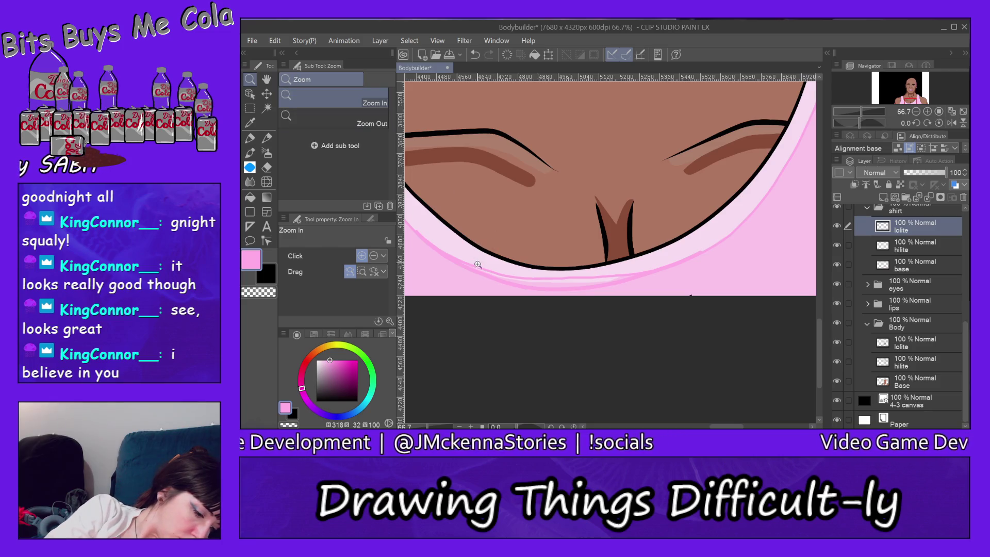
pyautogui.click(425, 243)
pyautogui.click(423, 237)
pyautogui.click(421, 230)
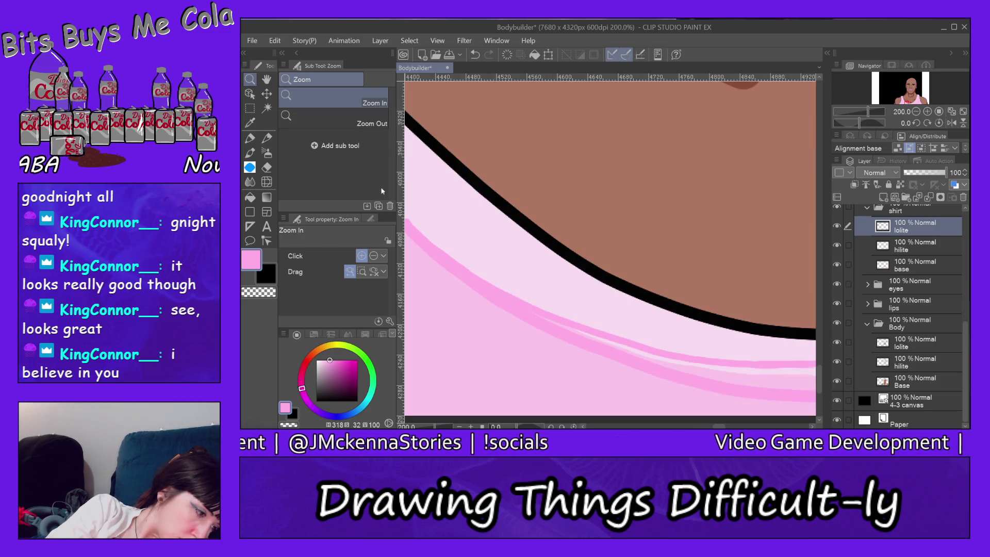
# - Trim the pink neckline shading line with the Hard eraser, undoing two overshooting erases
pyautogui.click(267, 167)
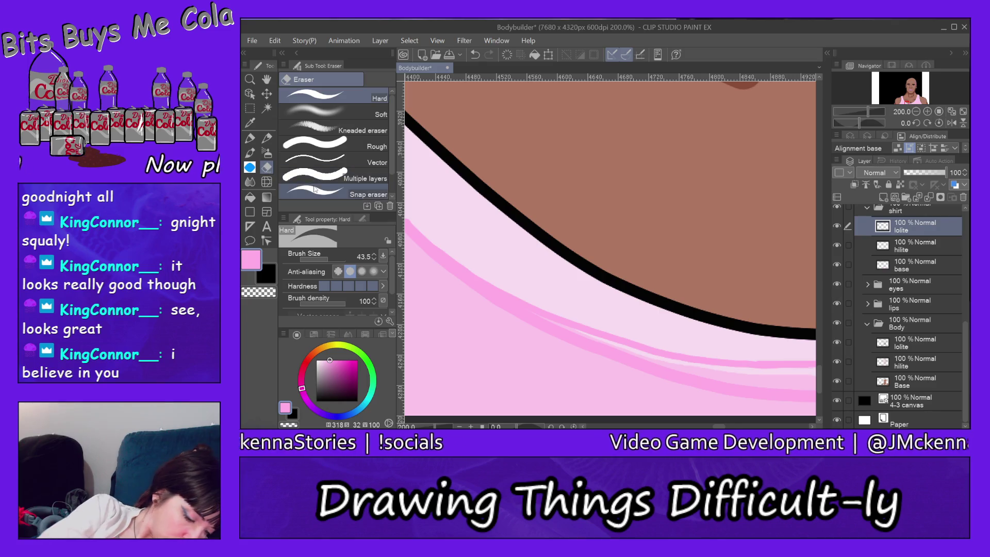
pyautogui.moveTo(719, 427)
pyautogui.mouseDown()
pyautogui.moveTo(703, 427)
pyautogui.moveTo(711, 427)
pyautogui.mouseUp()
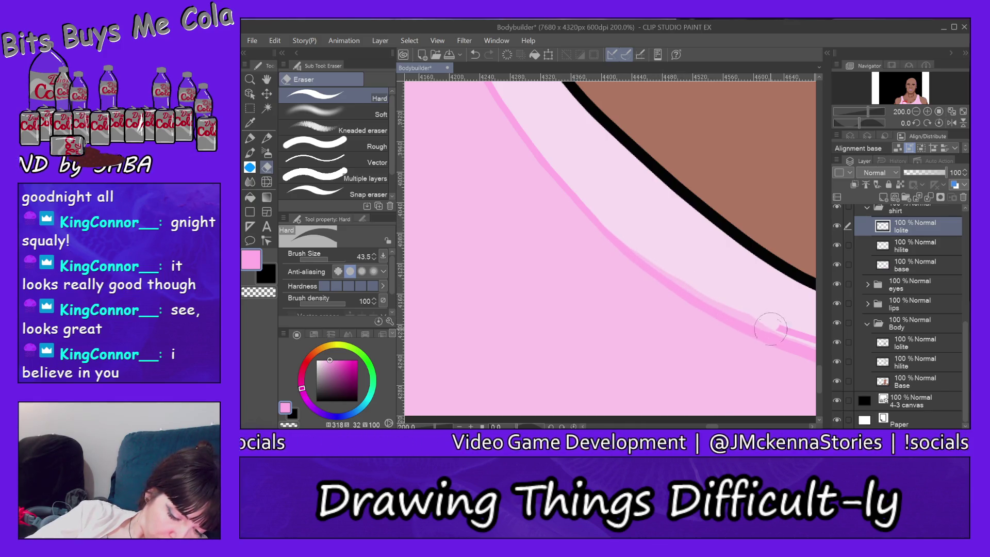
pyautogui.moveTo(707, 425)
pyautogui.mouseDown()
pyautogui.moveTo(577, 397)
pyautogui.moveTo(707, 401)
pyautogui.mouseUp()
pyautogui.moveTo(730, 359)
pyautogui.mouseDown()
pyautogui.moveTo(608, 345)
pyautogui.moveTo(528, 314)
pyautogui.mouseUp()
pyautogui.moveTo(734, 363)
pyautogui.mouseDown()
pyautogui.moveTo(780, 359)
pyautogui.moveTo(510, 356)
pyautogui.moveTo(642, 353)
pyautogui.moveTo(757, 329)
pyautogui.moveTo(581, 235)
pyautogui.moveTo(596, 328)
pyautogui.mouseUp()
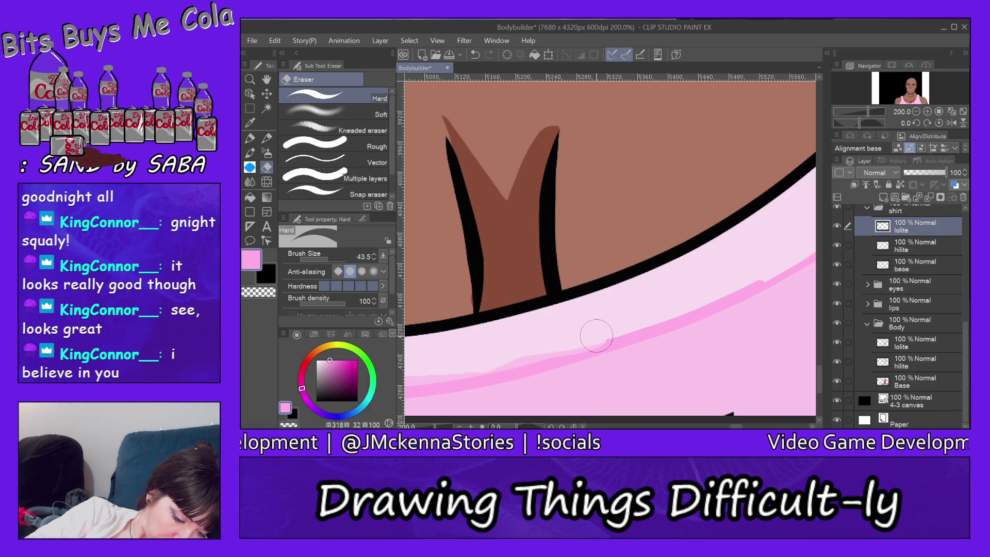
pyautogui.click(282, 40)
pyautogui.click(297, 49)
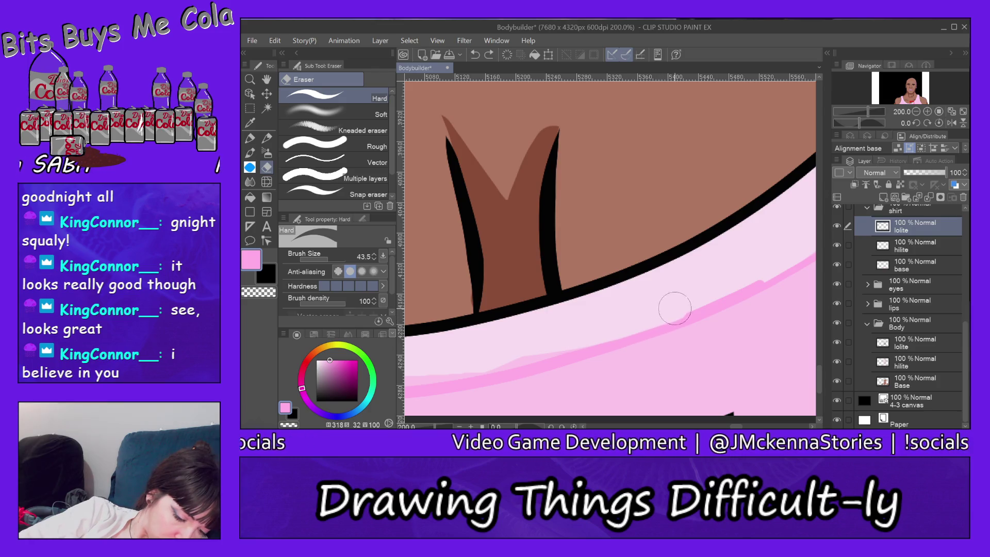
pyautogui.moveTo(706, 297)
pyautogui.mouseDown()
pyautogui.moveTo(765, 265)
pyautogui.moveTo(782, 223)
pyautogui.mouseUp()
pyautogui.click(274, 42)
pyautogui.click(298, 31)
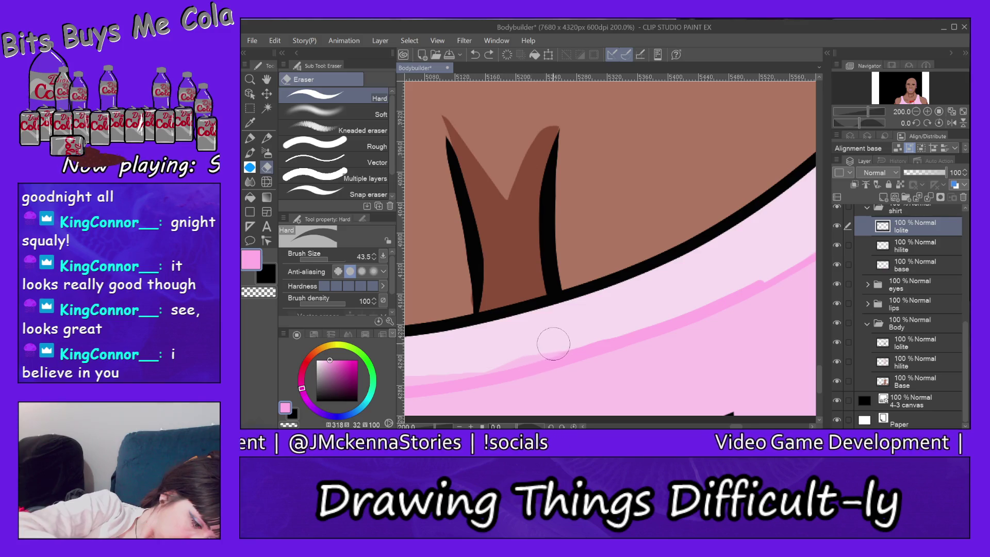
pyautogui.moveTo(578, 335); pyautogui.dragTo(550, 326)
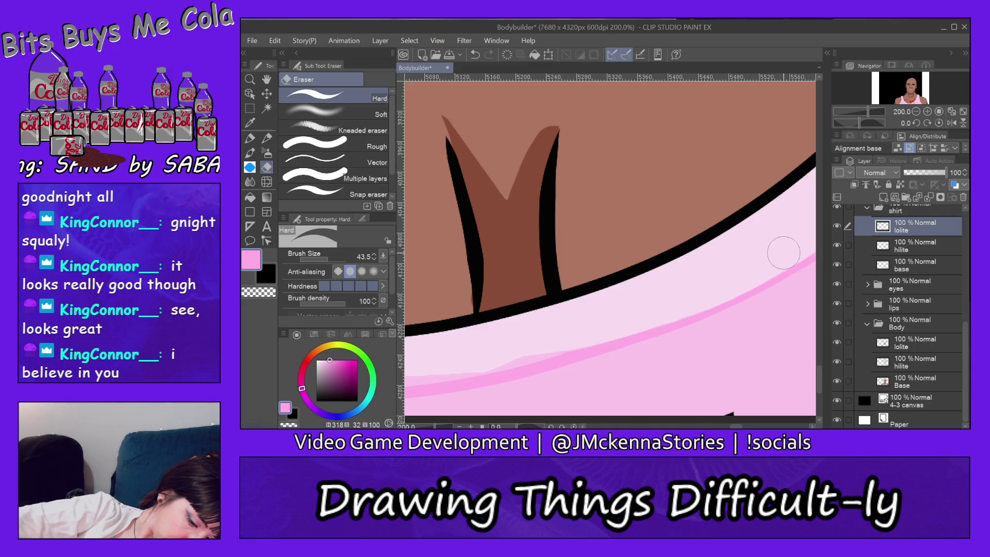
# - Sample light pink and paint a highlight along the pink band on the hilite layer
pyautogui.keyDown('alt'); pyautogui.click(700, 264); pyautogui.keyUp('alt')
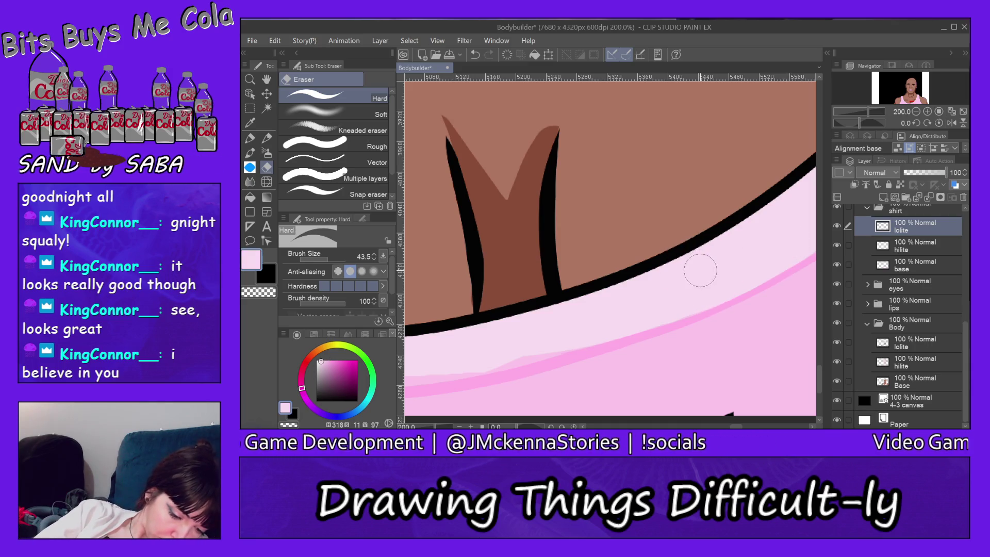
pyautogui.keyDown('ctrl'); pyautogui.keyDown('shift'); pyautogui.click(702, 269); pyautogui.keyUp('shift'); pyautogui.keyUp('ctrl')
pyautogui.click(249, 137)
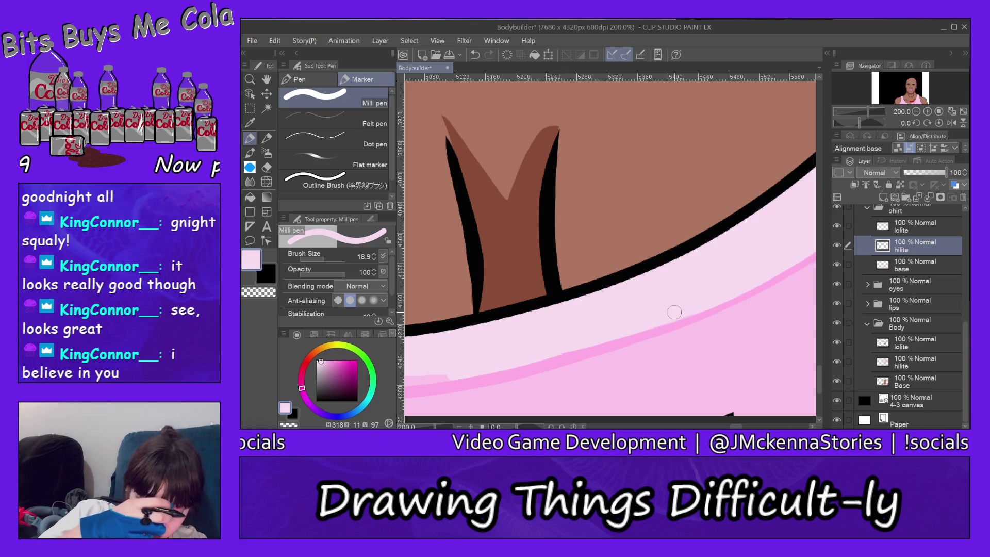
pyautogui.moveTo(500, 342); pyautogui.dragTo(753, 349)
pyautogui.moveTo(727, 381)
pyautogui.mouseDown()
pyautogui.moveTo(553, 381)
pyautogui.moveTo(468, 365)
pyautogui.mouseUp()
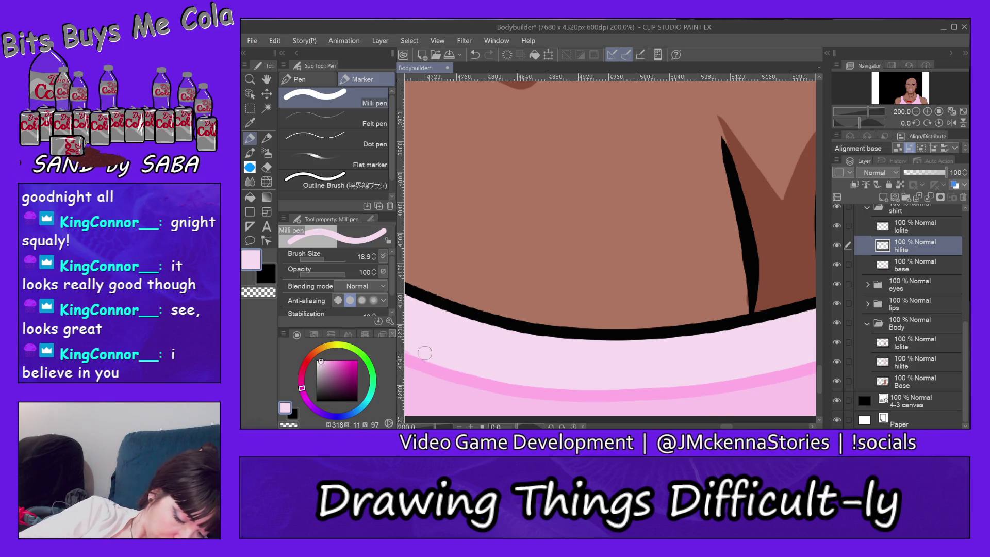
pyautogui.moveTo(725, 426); pyautogui.dragTo(717, 426)
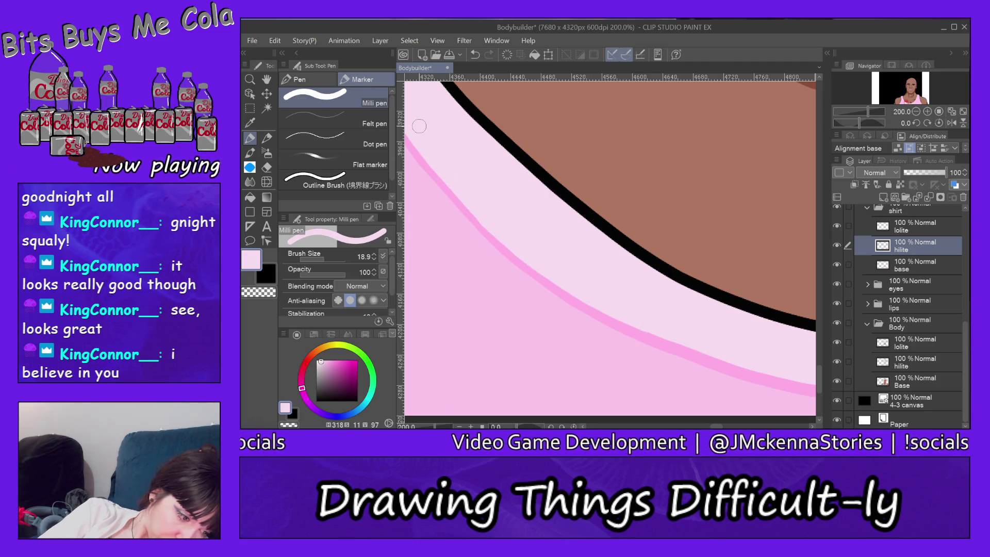
pyautogui.moveTo(716, 426); pyautogui.dragTo(737, 427)
# - Sample a slightly deeper shirt pink and return to the Eraser on the lolite layer
pyautogui.keyDown('alt'); pyautogui.click(686, 355); pyautogui.keyUp('alt')
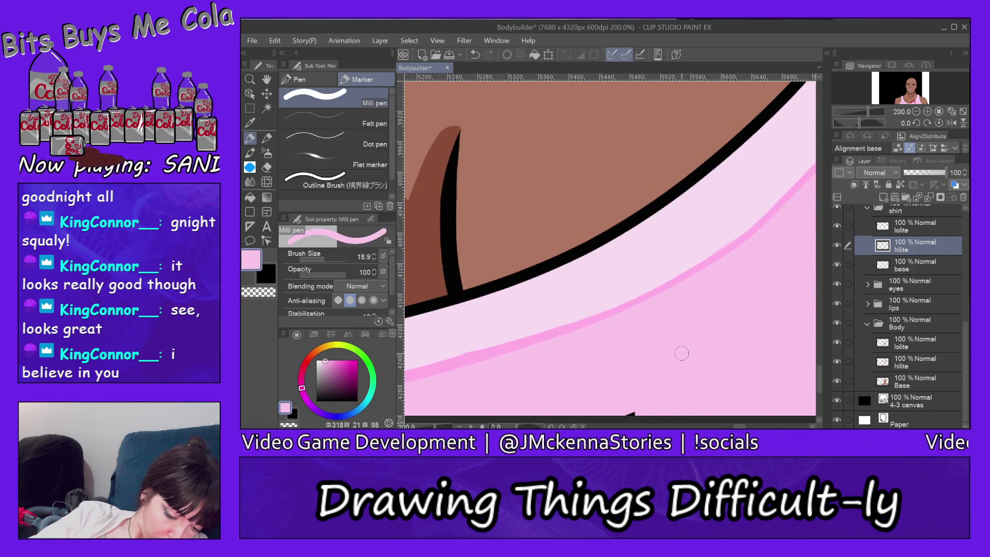
pyautogui.hotkey('alt', '[')
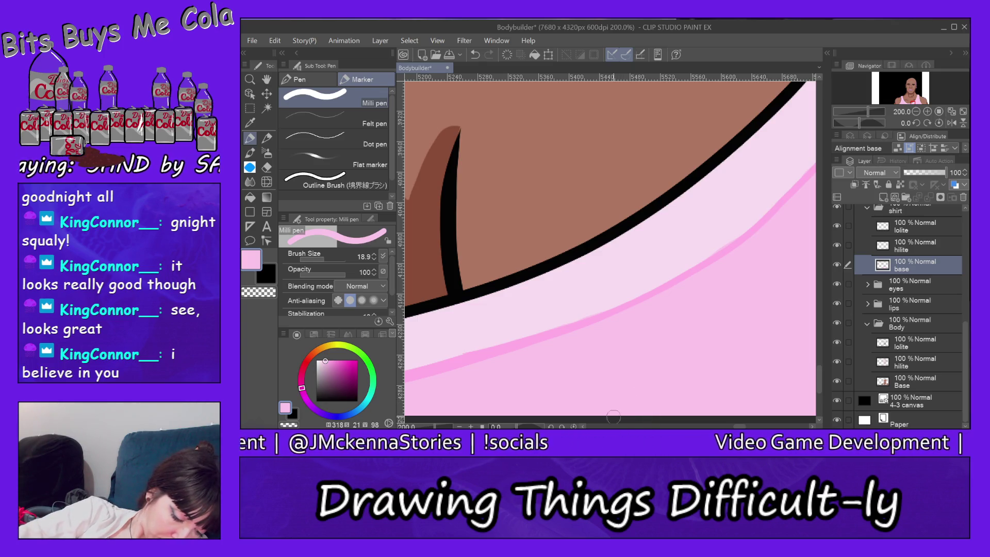
pyautogui.hscroll(15, 610, 234)
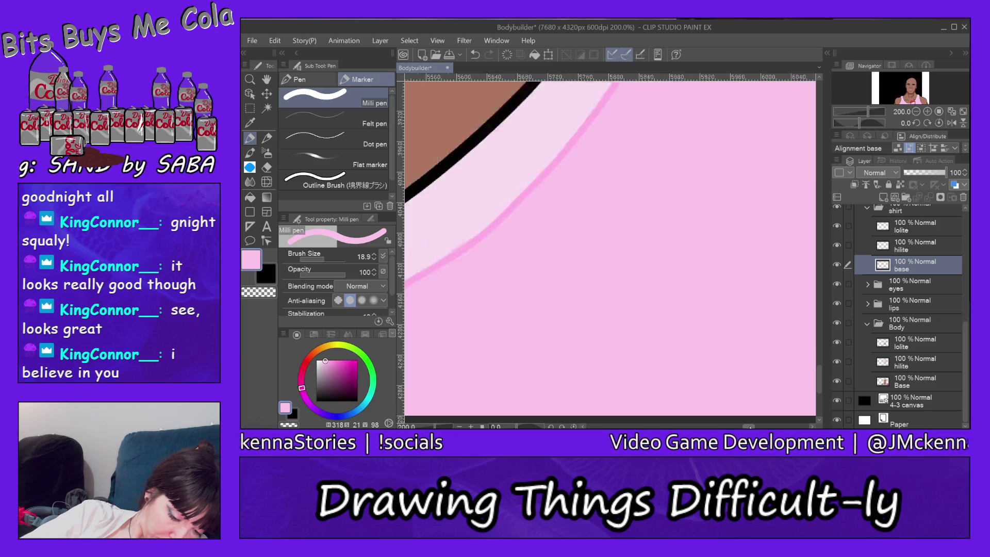
pyautogui.hscroll(-1, 750, 414)
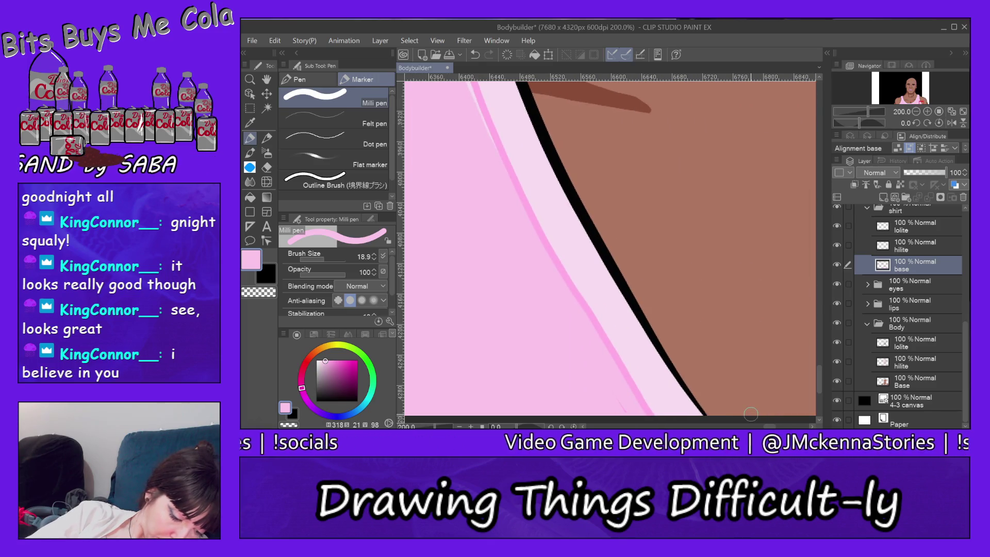
pyautogui.keyDown('ctrl'); pyautogui.keyDown('shift'); pyautogui.click(600, 329); pyautogui.keyUp('shift'); pyautogui.keyUp('ctrl')
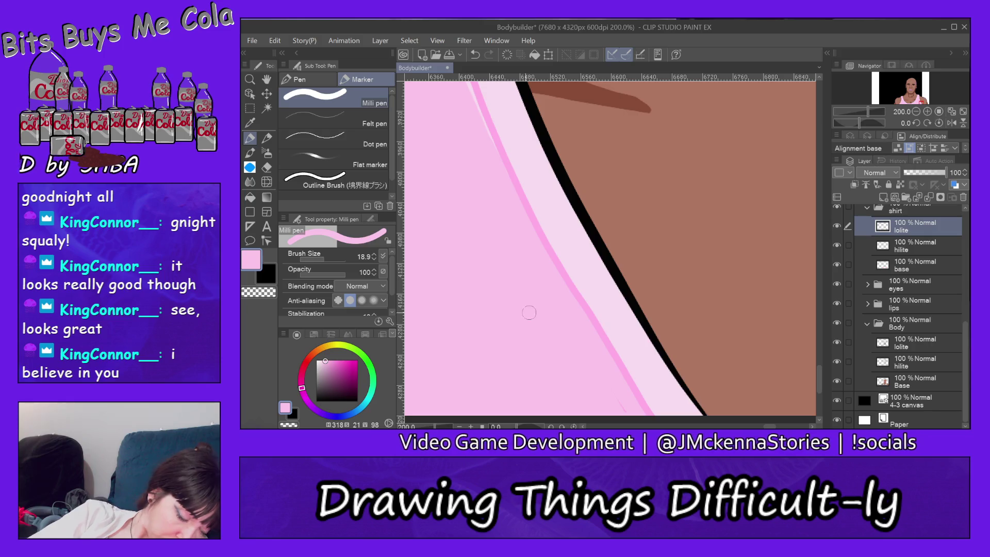
pyautogui.press('e')
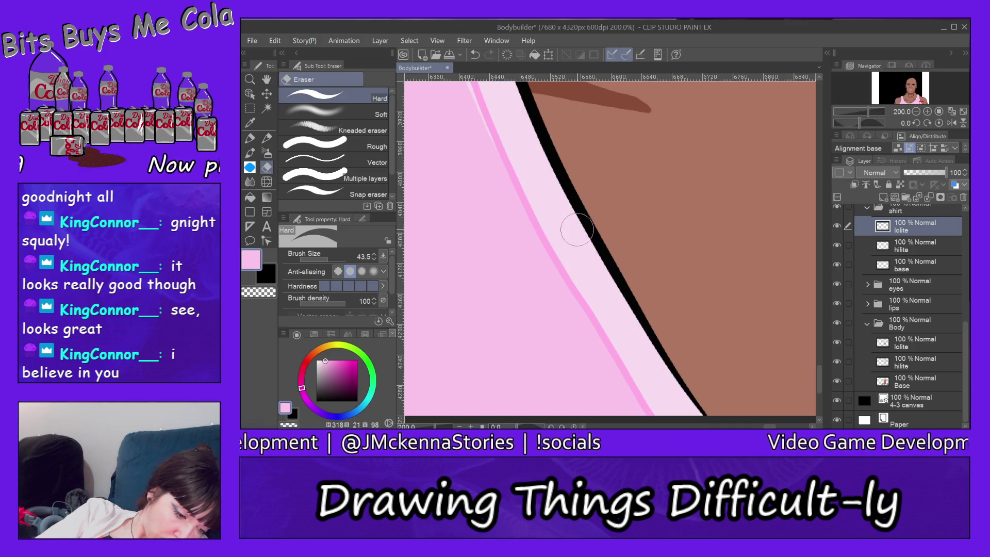
# - On the hilite layer, erase part of the pink stripe near the strap top
pyautogui.scroll(5, 821, 375)
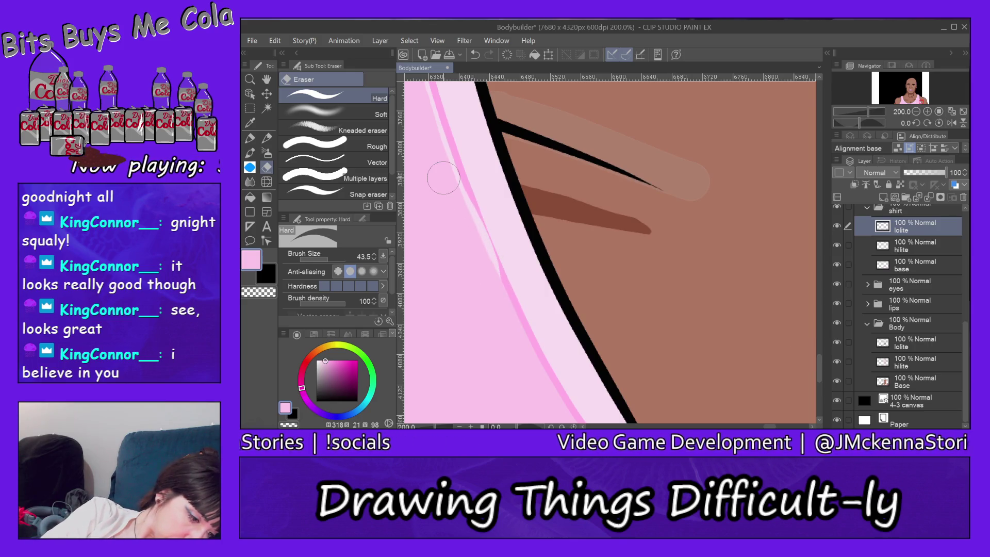
pyautogui.click(274, 40)
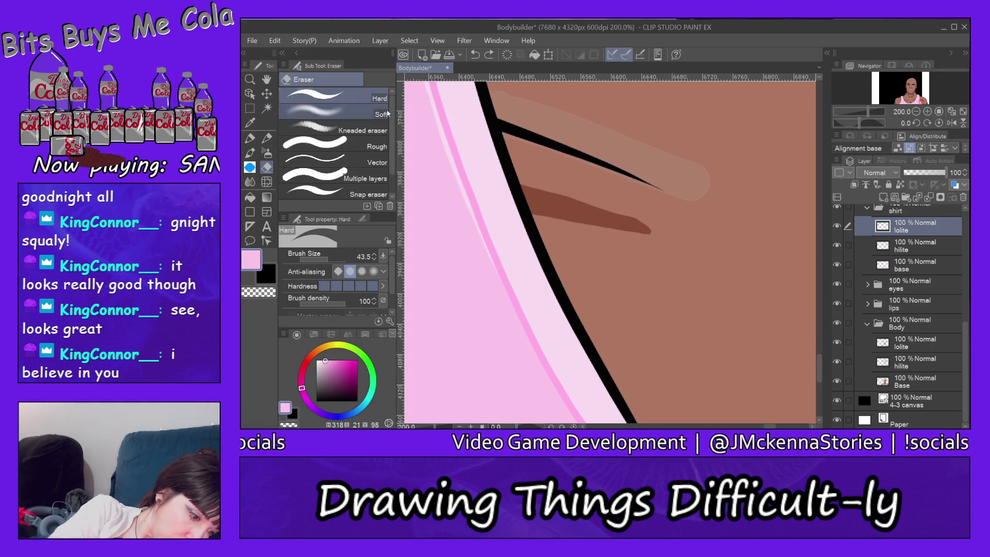
pyautogui.keyDown('ctrl'); pyautogui.keyDown('shift'); pyautogui.click(465, 125); pyautogui.keyUp('shift'); pyautogui.keyUp('ctrl')
pyautogui.moveTo(451, 114)
pyautogui.mouseDown()
pyautogui.moveTo(425, 101)
pyautogui.moveTo(435, 172)
pyautogui.moveTo(426, 128)
pyautogui.moveTo(441, 188)
pyautogui.moveTo(435, 105)
pyautogui.moveTo(462, 198)
pyautogui.mouseUp()
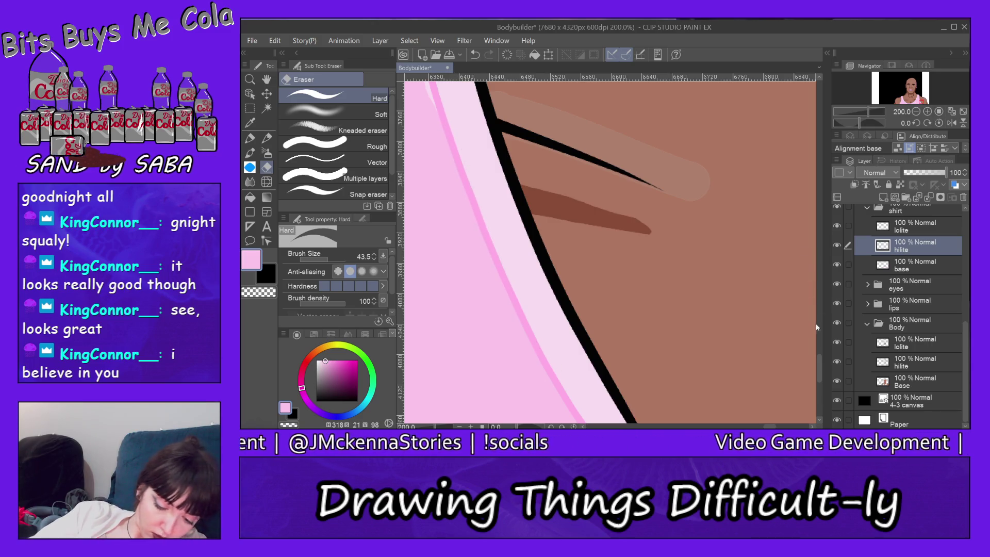
pyautogui.moveTo(819, 361); pyautogui.dragTo(818, 339)
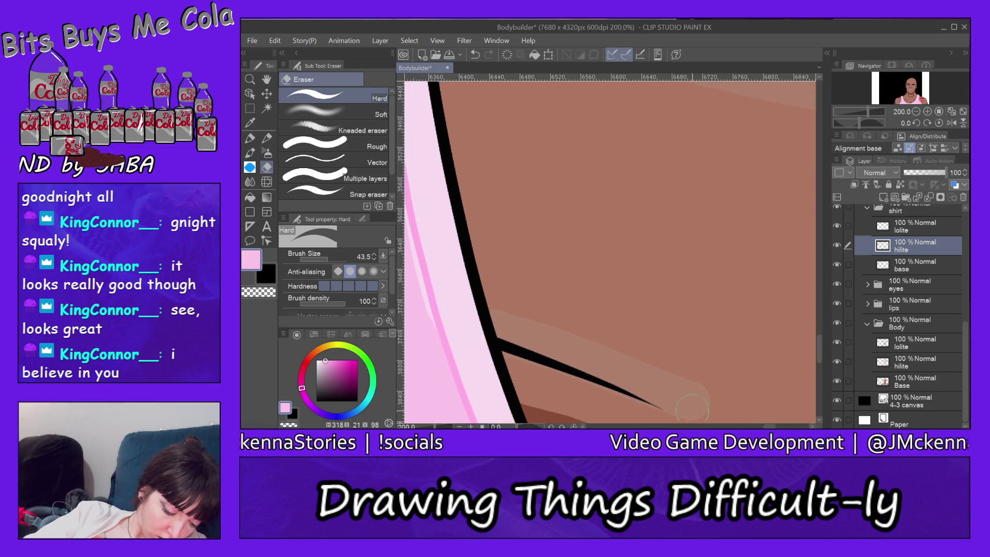
pyautogui.moveTo(769, 427); pyautogui.dragTo(754, 427)
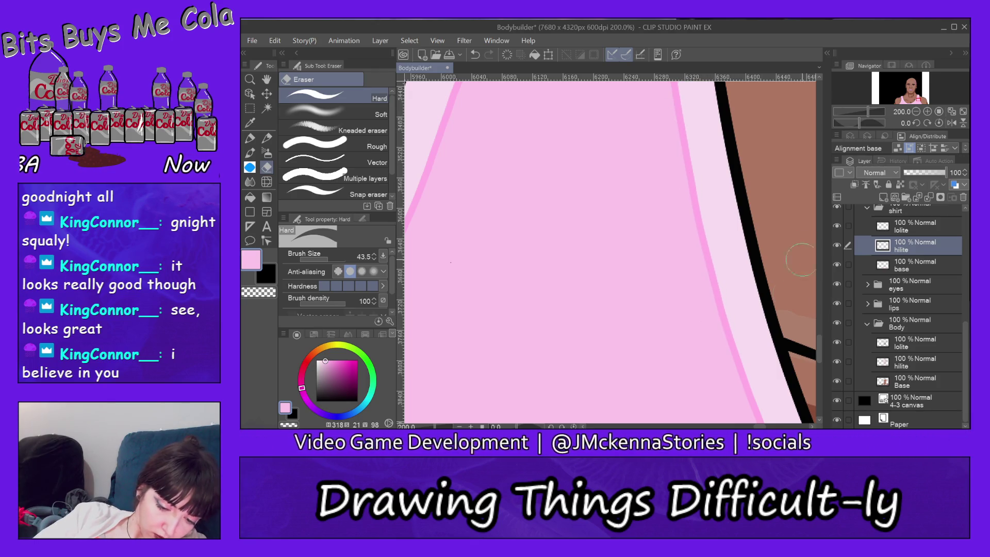
pyautogui.moveTo(818, 344); pyautogui.dragTo(814, 316)
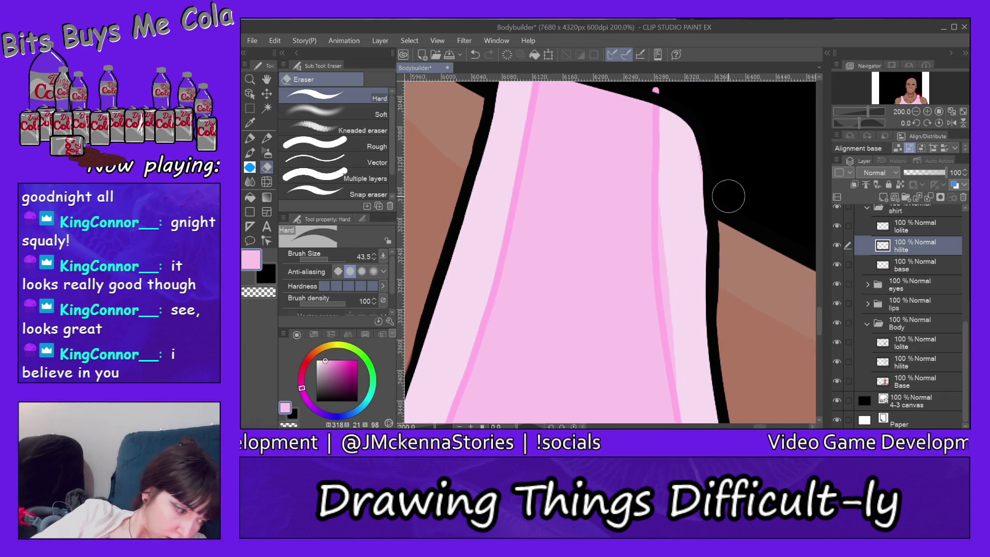
# - Paint a lighter pink highlight down the strap's pink line with the pen
pyautogui.press('p')
pyautogui.keyDown('alt'); pyautogui.click(677, 195); pyautogui.keyUp('alt')
pyautogui.moveTo(676, 195)
pyautogui.mouseDown()
pyautogui.moveTo(665, 253)
pyautogui.moveTo(665, 206)
pyautogui.moveTo(664, 284)
pyautogui.moveTo(673, 338)
pyautogui.moveTo(665, 232)
pyautogui.moveTo(676, 366)
pyautogui.mouseUp()
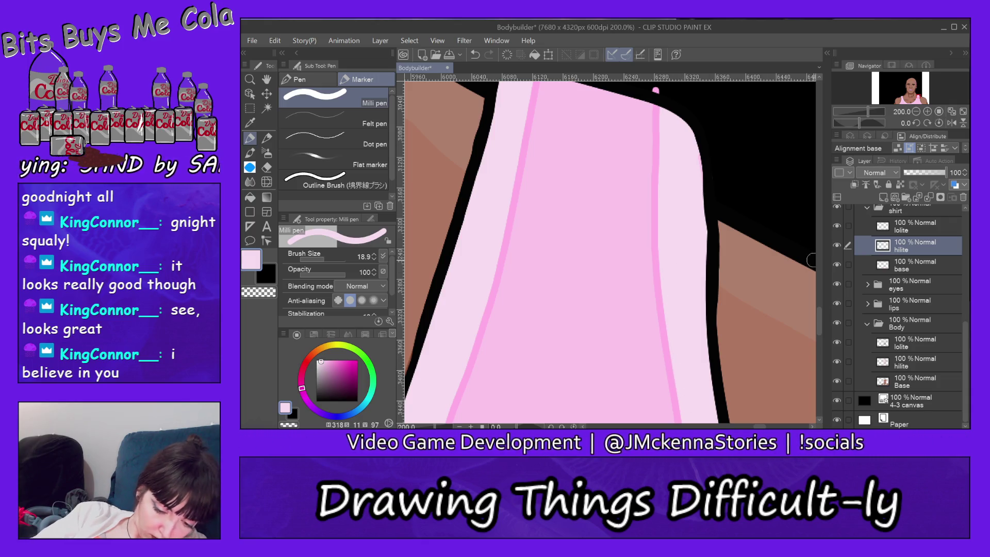
pyautogui.moveTo(820, 319); pyautogui.dragTo(823, 335)
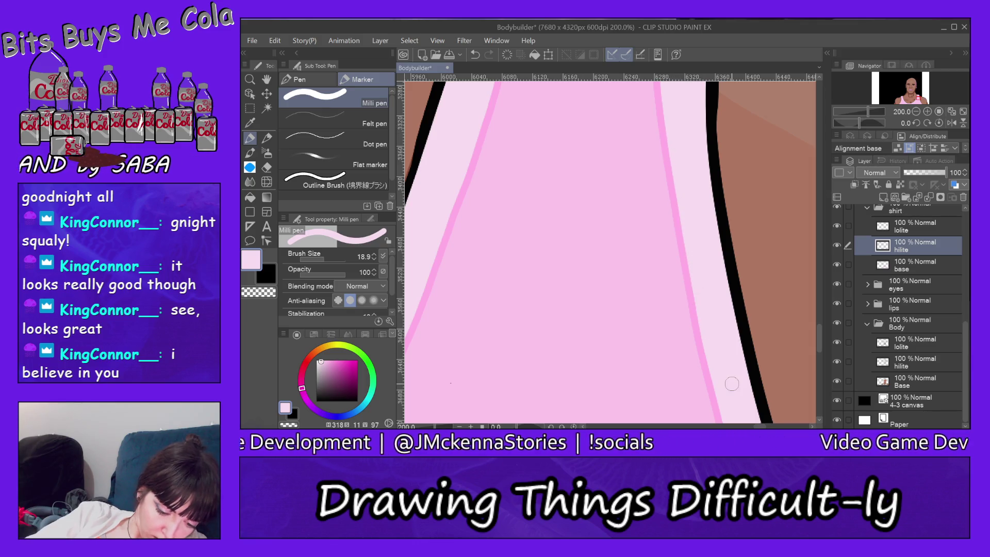
pyautogui.moveTo(821, 332); pyautogui.dragTo(821, 309)
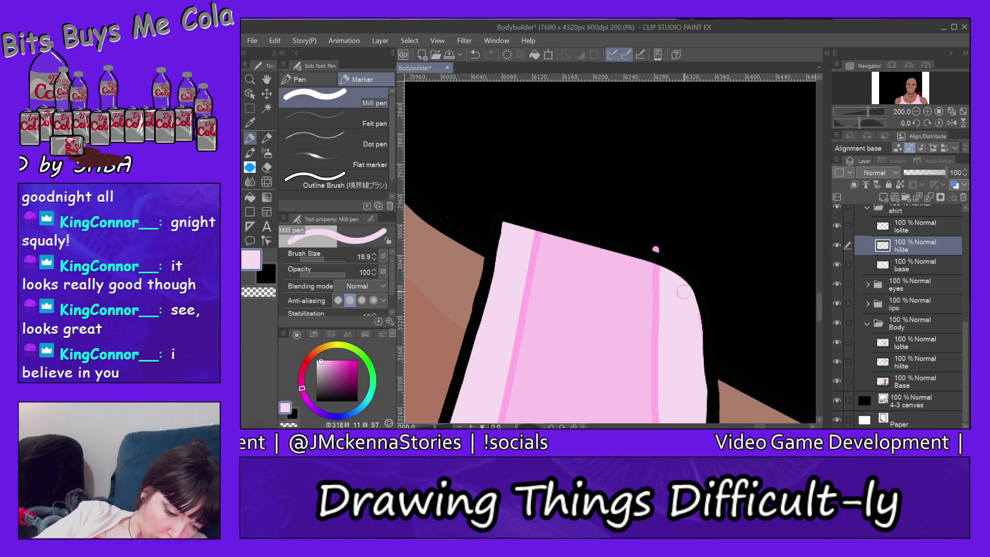
# - Erase the stray pink dot above the shirt on the lolite layer and pan the view
pyautogui.hotkey('alt', ']')
pyautogui.press('e')
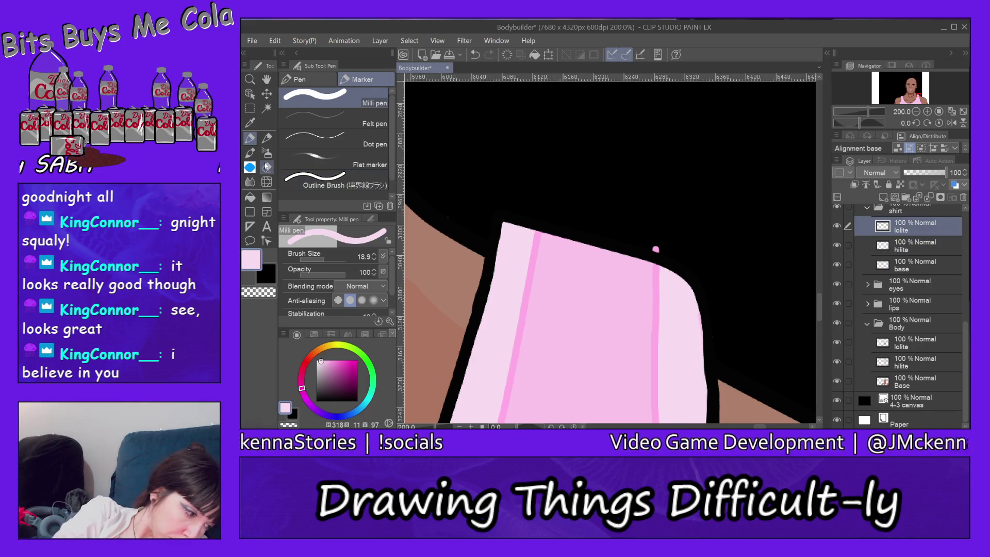
pyautogui.moveTo(648, 241); pyautogui.dragTo(681, 254)
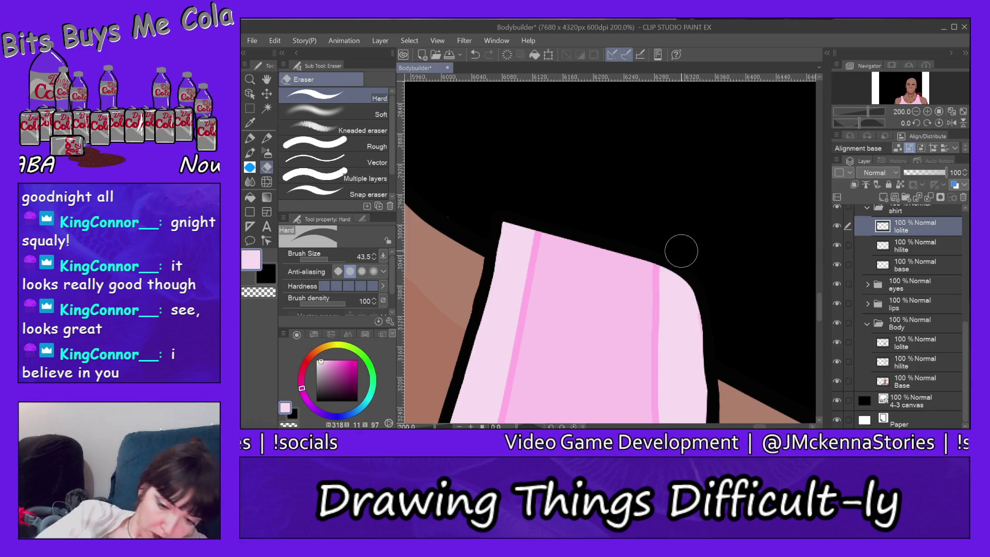
pyautogui.moveTo(904, 94); pyautogui.dragTo(902, 95)
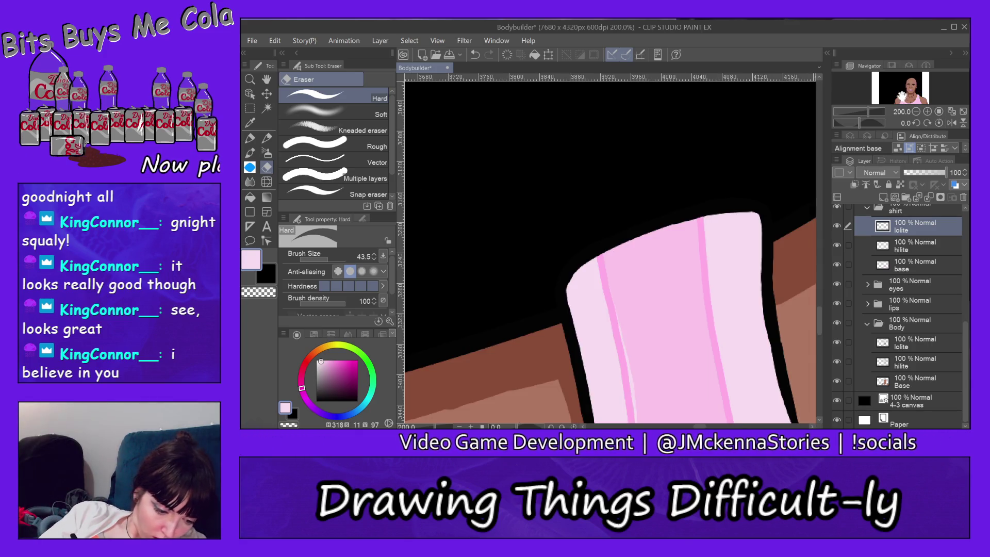
pyautogui.click(250, 79)
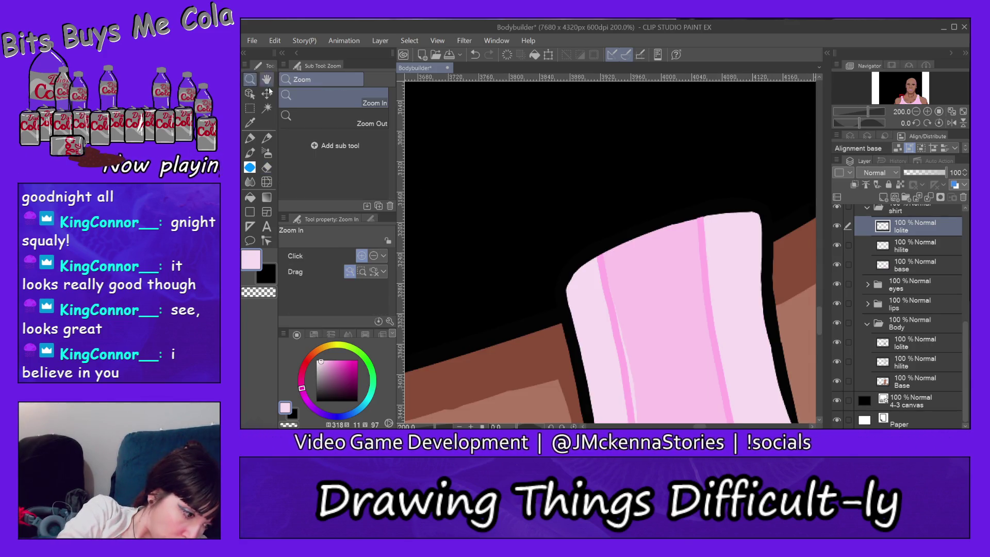
# - Zoom out until the whole portrait and the canvas edges are visible
pyautogui.click(355, 117)
pyautogui.click(438, 124)
pyautogui.click(784, 276)
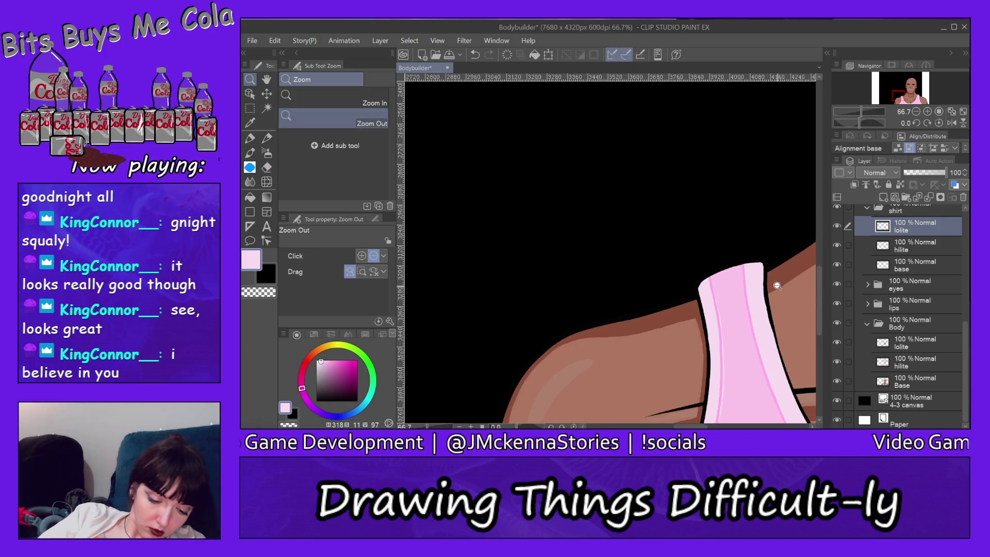
pyautogui.click(781, 287)
pyautogui.click(773, 317)
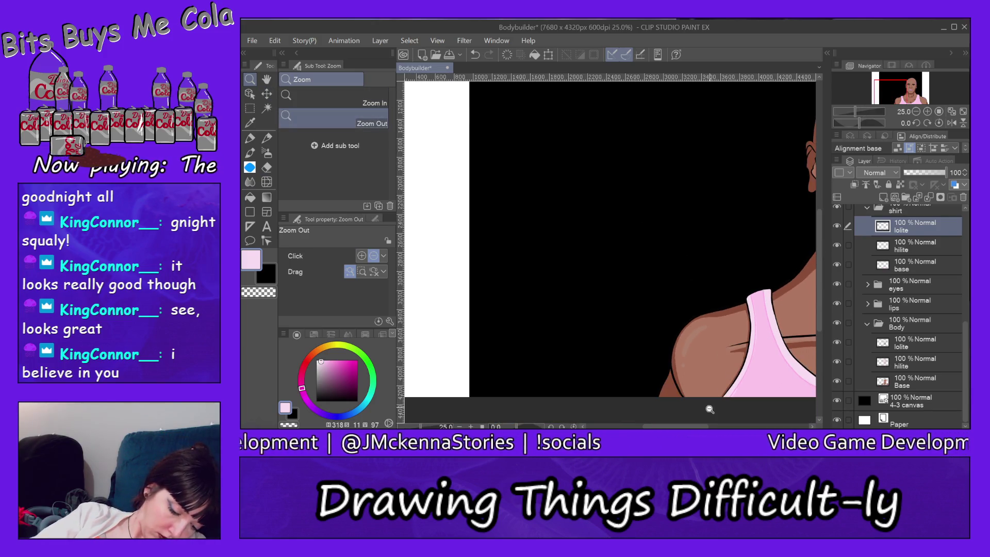
pyautogui.moveTo(691, 427); pyautogui.dragTo(727, 427)
pyautogui.click(784, 249)
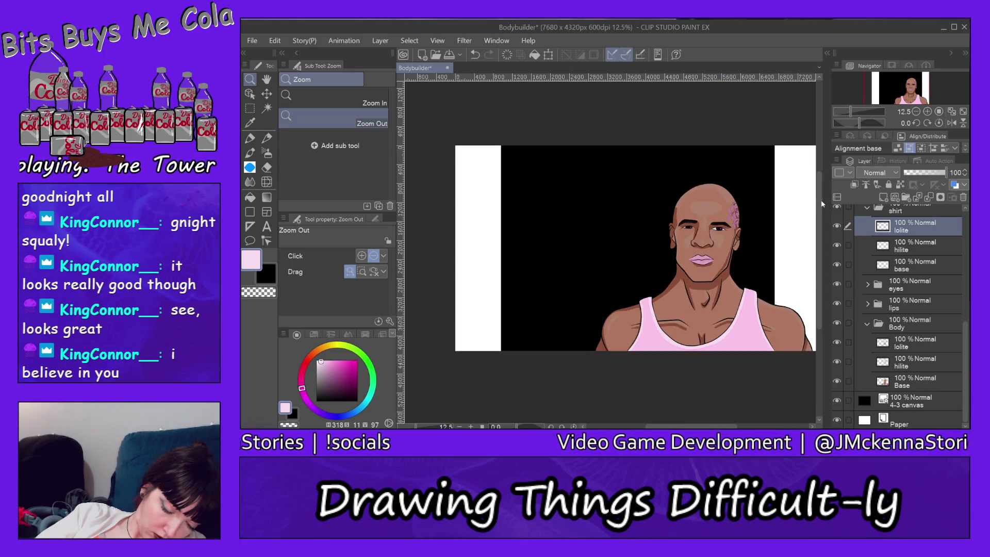
pyautogui.moveTo(713, 427); pyautogui.dragTo(721, 421)
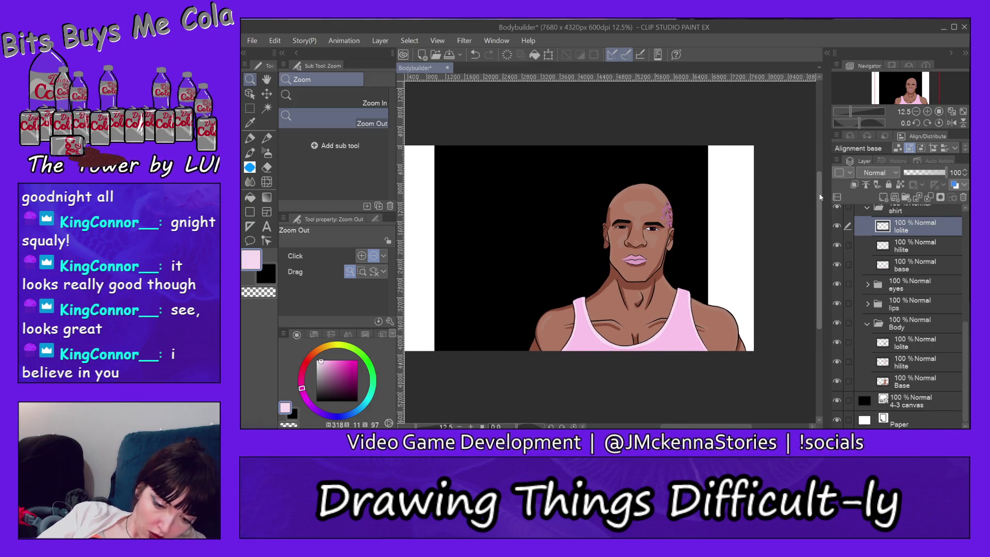
pyautogui.scroll(1, 804, 166)
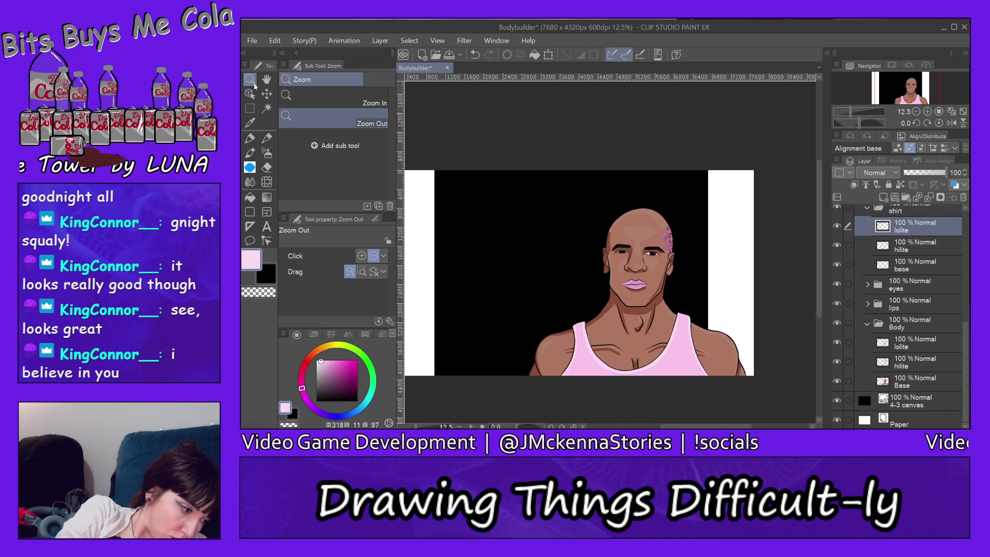
# - Zoom in on the lips up to 150%
pyautogui.click(335, 100)
pyautogui.click(641, 285)
pyautogui.click(637, 282)
pyautogui.click(639, 284)
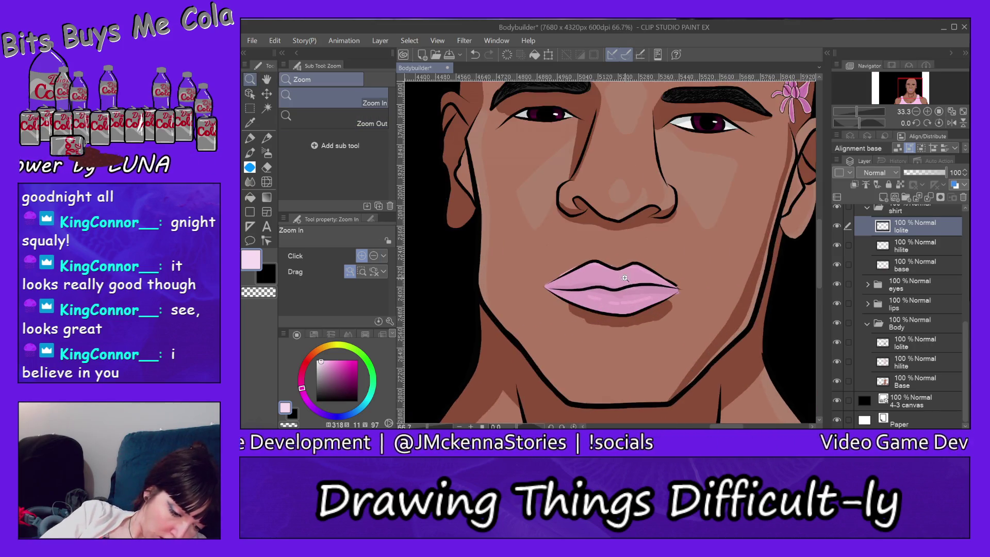
pyautogui.click(670, 294)
pyautogui.click(736, 303)
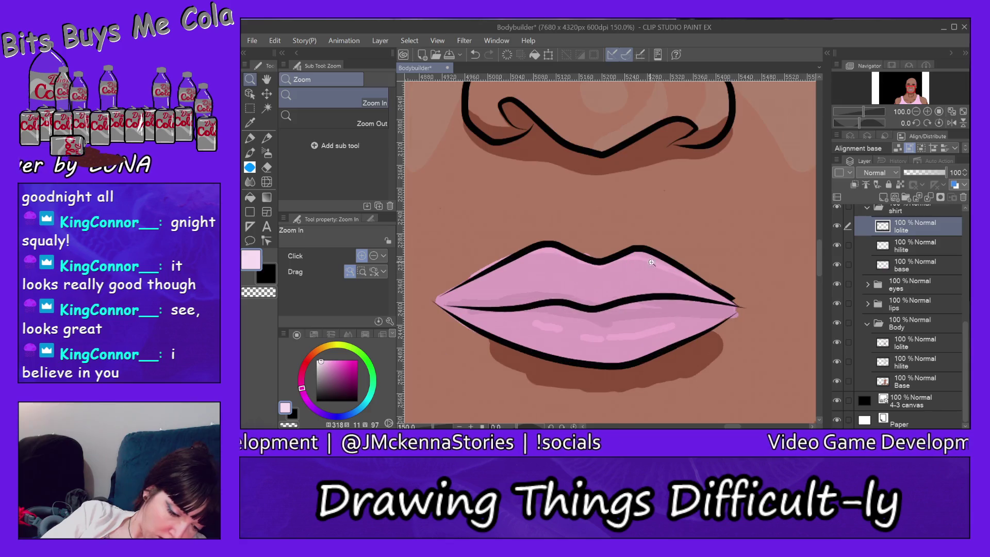
pyautogui.keyDown('ctrl'); pyautogui.keyDown('shift'); pyautogui.click(723, 308); pyautogui.keyUp('shift'); pyautogui.keyUp('ctrl')
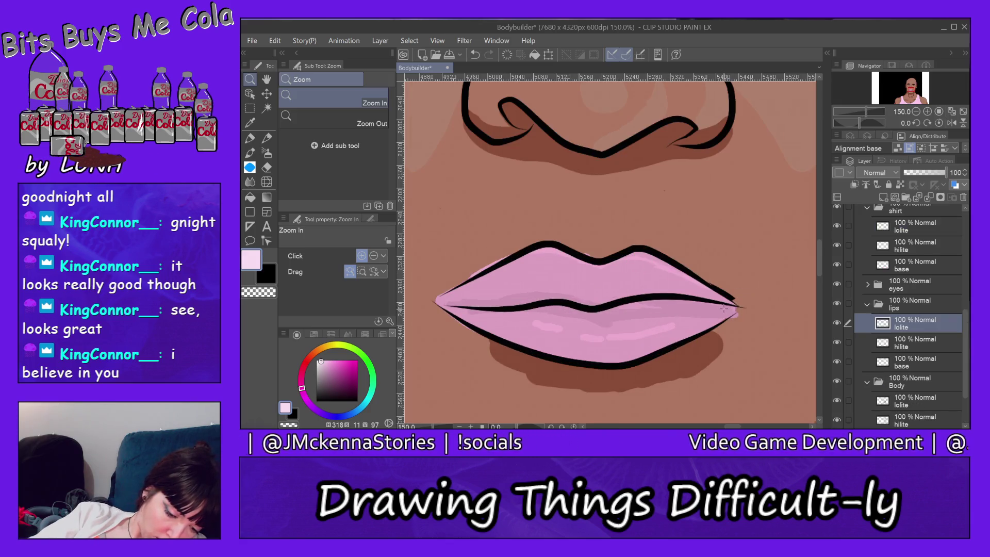
pyautogui.click(266, 167)
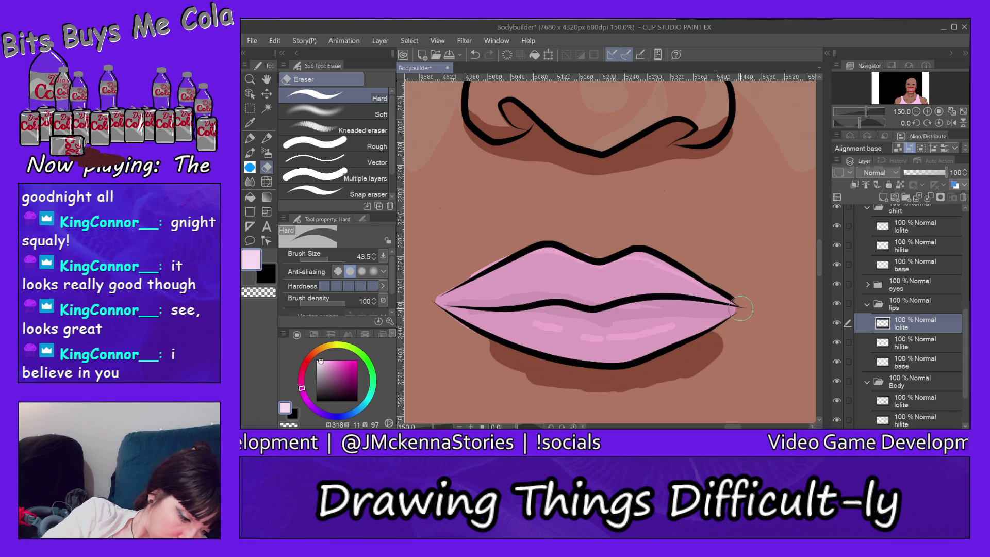
pyautogui.keyDown('ctrl'); pyautogui.keyDown('shift'); pyautogui.click(530, 265); pyautogui.keyUp('shift'); pyautogui.keyUp('ctrl')
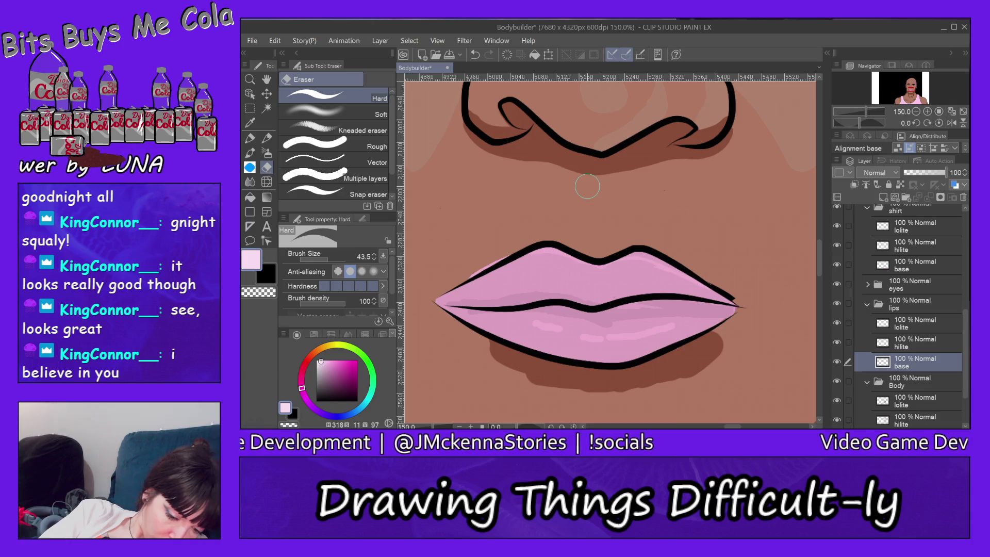
pyautogui.keyDown('ctrl'); pyautogui.keyDown('shift'); pyautogui.click(612, 306); pyautogui.keyUp('shift'); pyautogui.keyUp('ctrl')
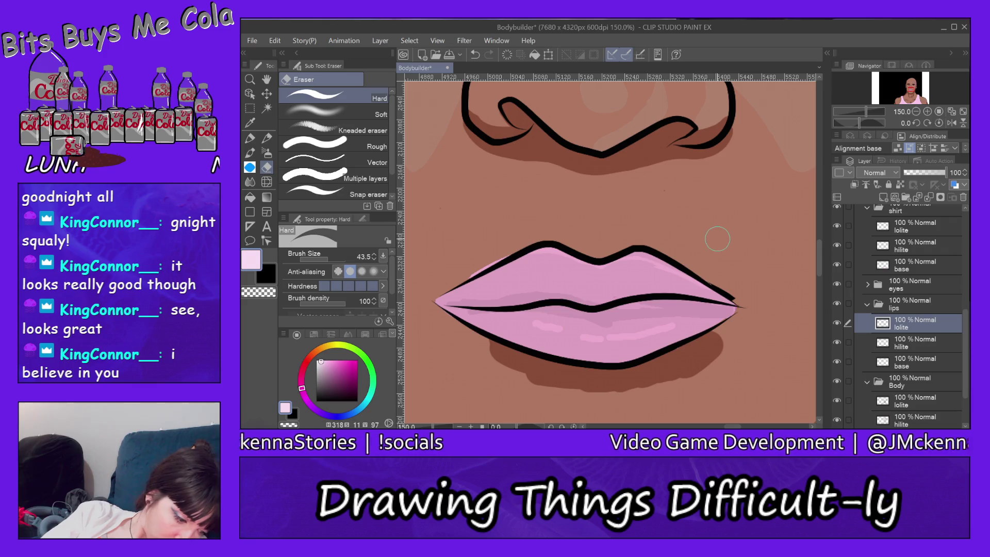
pyautogui.keyDown('ctrl'); pyautogui.keyDown('shift'); pyautogui.click(475, 261); pyautogui.keyUp('shift'); pyautogui.keyUp('ctrl')
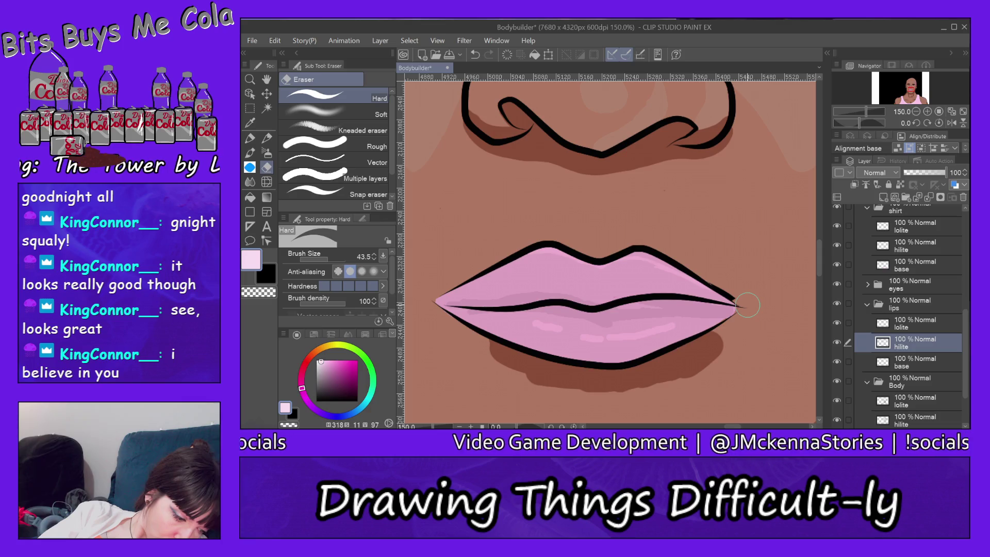
pyautogui.keyDown('ctrl'); pyautogui.keyDown('shift'); pyautogui.click(669, 262); pyautogui.keyUp('shift'); pyautogui.keyUp('ctrl')
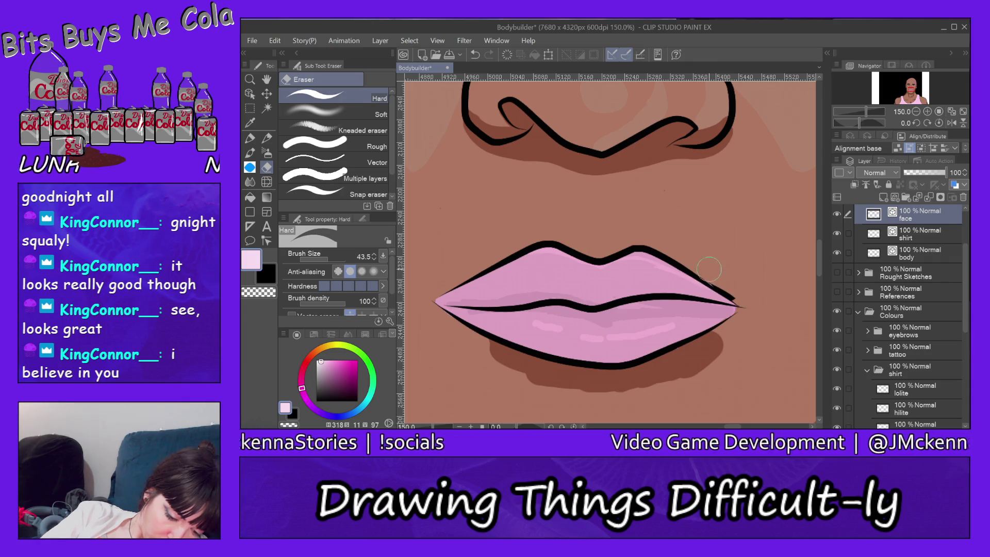
pyautogui.click(275, 40)
# - Select the Body > Base layer, eyedrop the face's skin brown, and switch to the Pen
pyautogui.press('Escape')
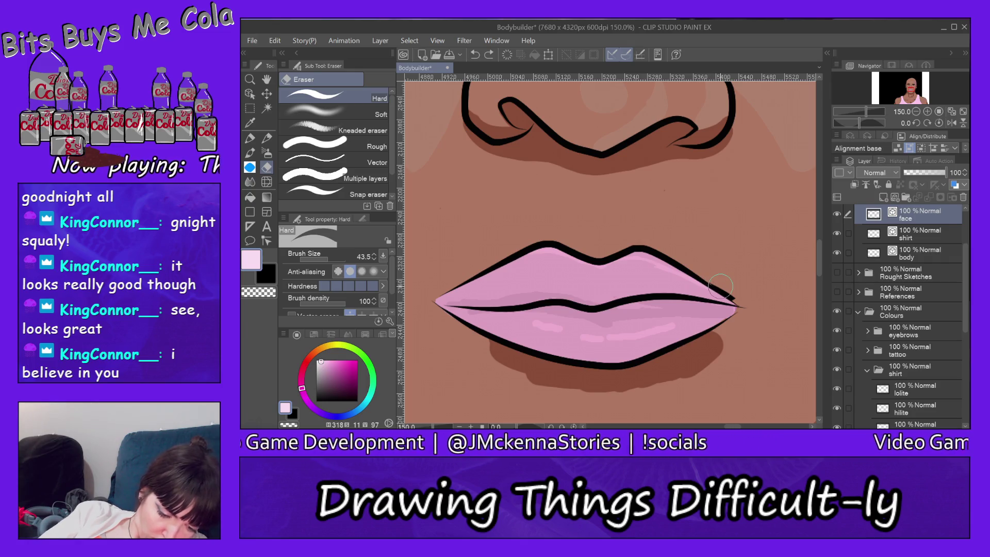
pyautogui.scroll(-3, 967, 292)
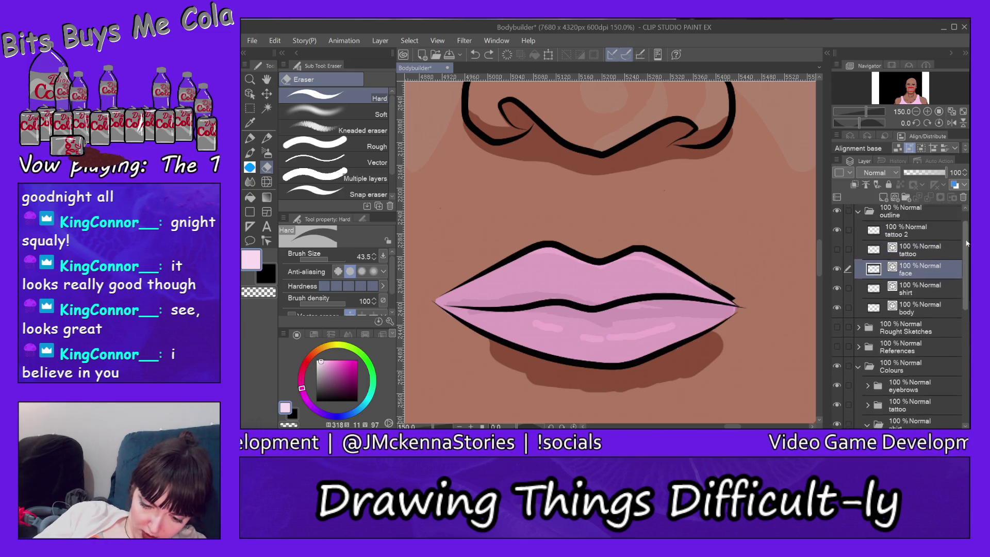
pyautogui.moveTo(967, 292); pyautogui.dragTo(965, 379)
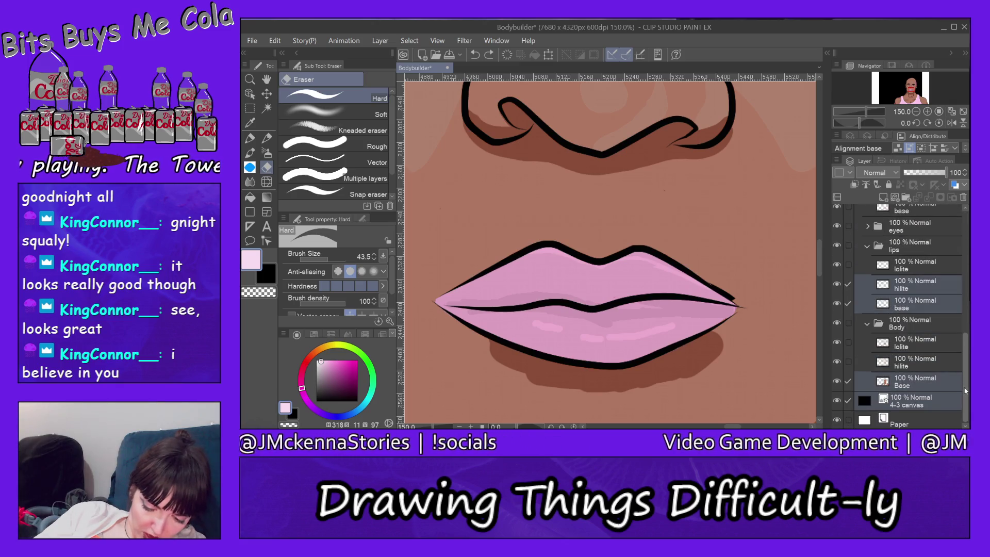
pyautogui.click(906, 379)
pyautogui.keyDown('alt'); pyautogui.click(743, 217); pyautogui.keyUp('alt')
pyautogui.press('p')
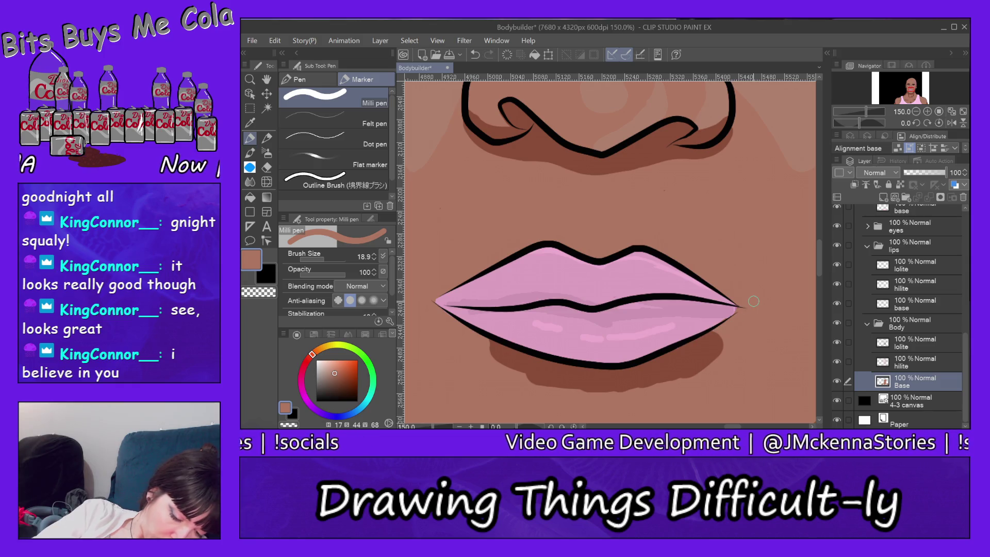
# - Paint the dark shadow brown under the lower lip, corner to corner, on the Body lolite layer
pyautogui.keyDown('alt'); pyautogui.click(705, 355); pyautogui.keyUp('alt')
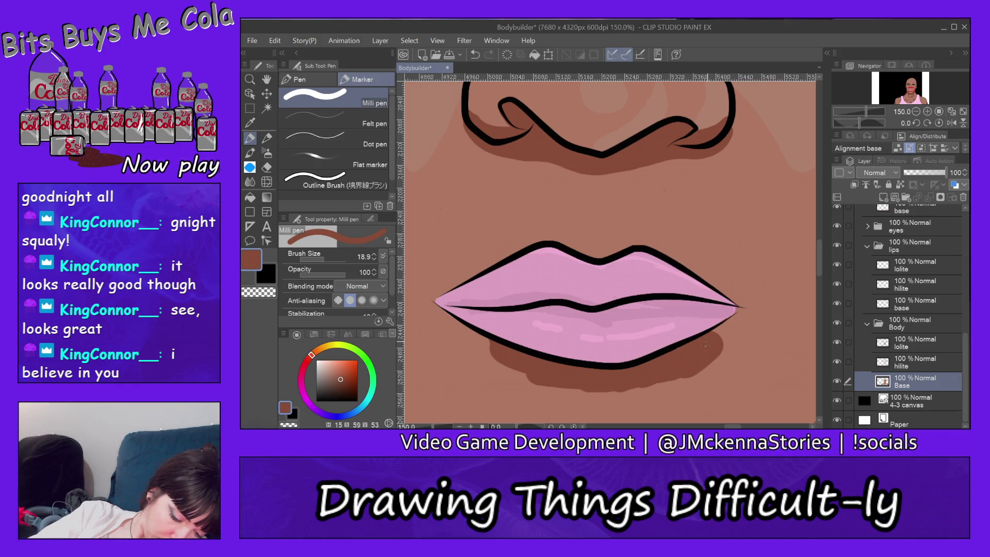
pyautogui.keyDown('ctrl'); pyautogui.keyDown('shift'); pyautogui.click(705, 346); pyautogui.keyUp('shift'); pyautogui.keyUp('ctrl')
pyautogui.moveTo(541, 378); pyautogui.dragTo(497, 359)
pyautogui.moveTo(546, 385); pyautogui.dragTo(612, 389)
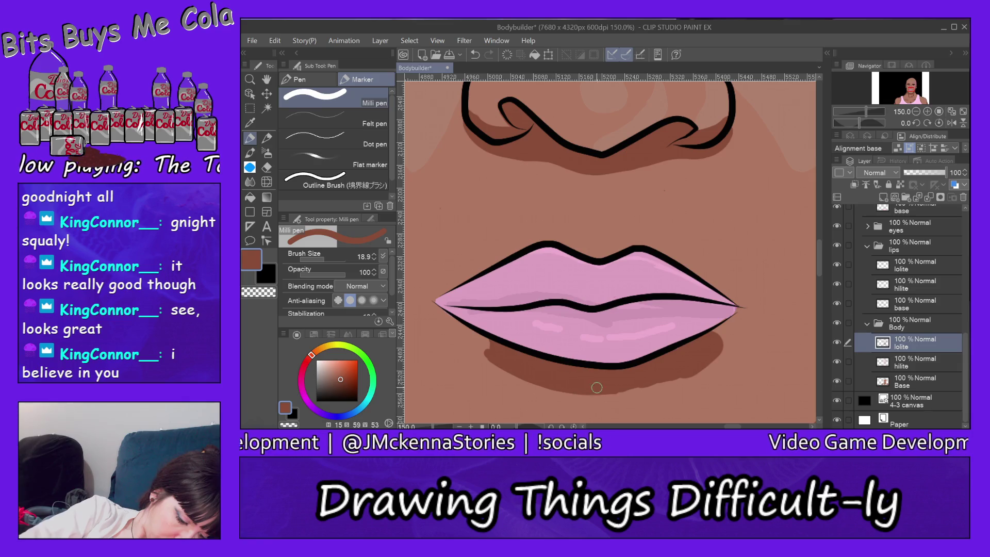
pyautogui.moveTo(647, 386); pyautogui.dragTo(708, 357)
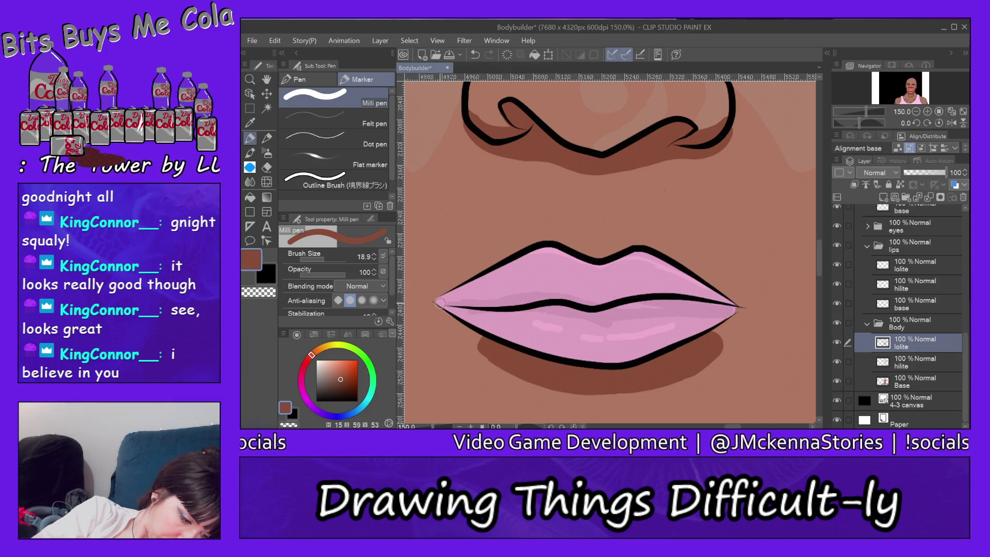
pyautogui.moveTo(438, 304); pyautogui.dragTo(490, 357)
pyautogui.moveTo(447, 312); pyautogui.dragTo(518, 355)
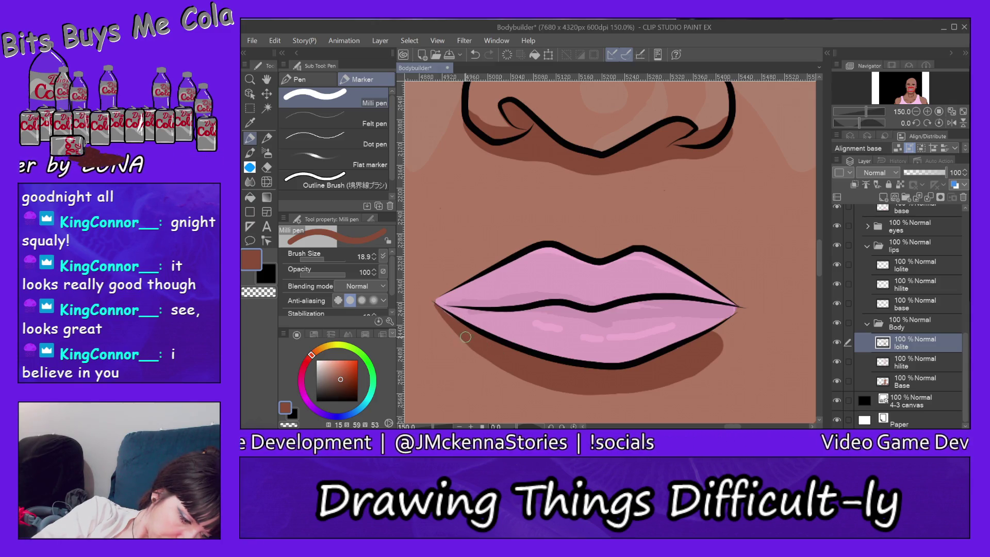
pyautogui.moveTo(527, 380); pyautogui.dragTo(595, 391)
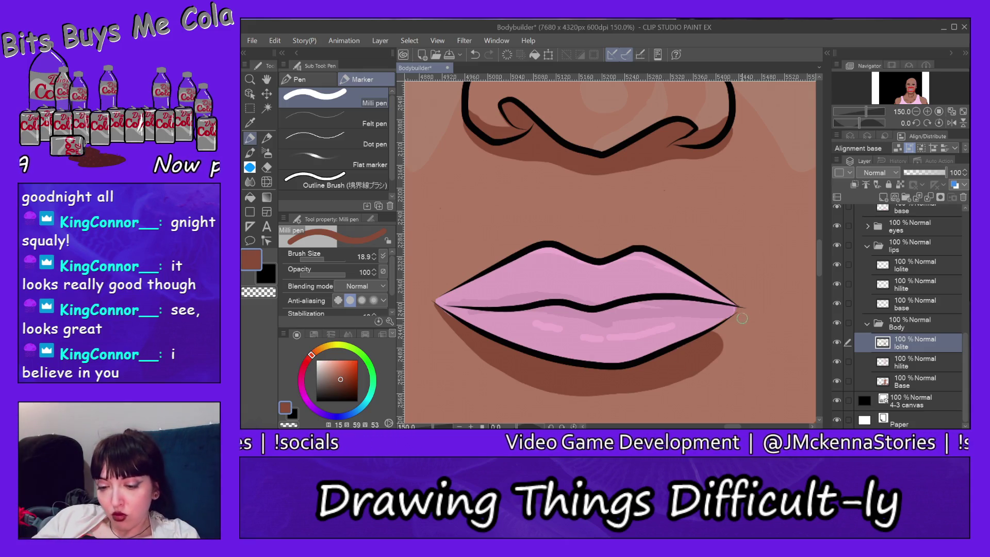
pyautogui.moveTo(738, 310); pyautogui.dragTo(712, 338)
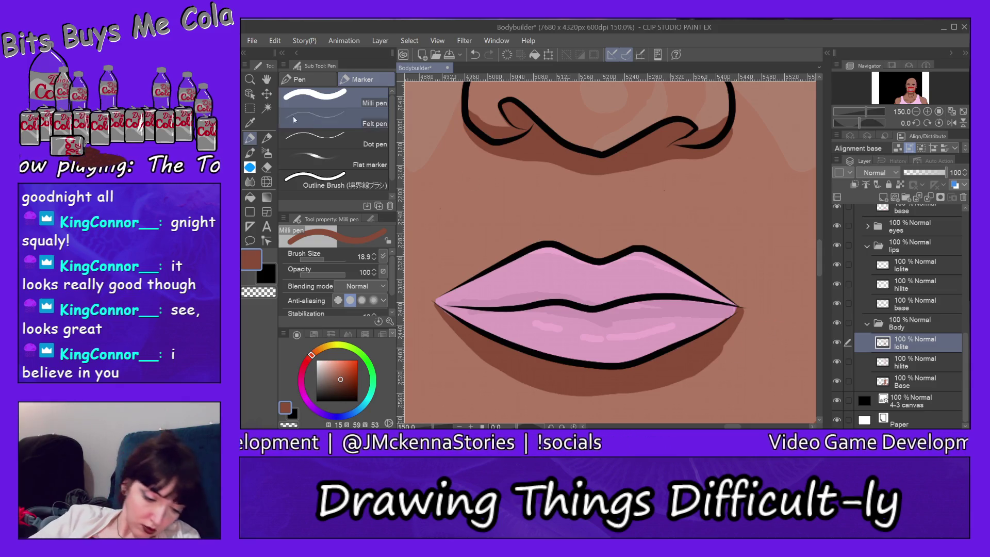
pyautogui.click(267, 169)
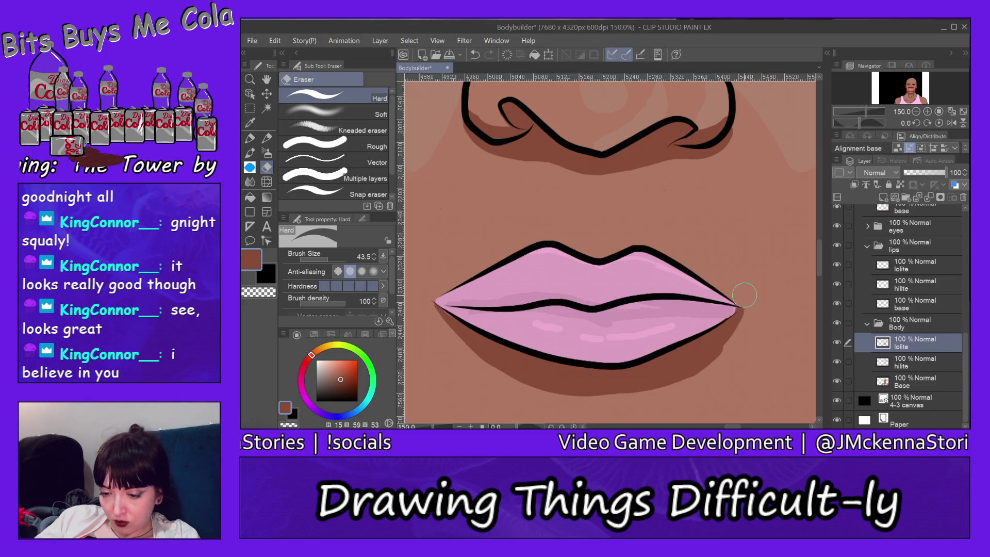
# - Trim the lower edge of the lip shadow on the Body lolite layer
pyautogui.moveTo(732, 342); pyautogui.dragTo(631, 401)
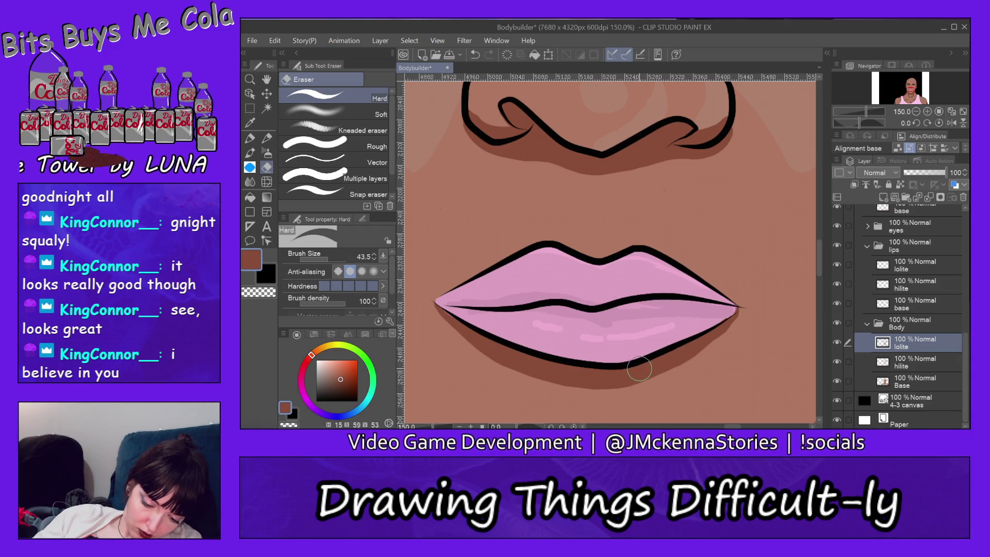
pyautogui.keyDown('ctrl'); pyautogui.keyDown('shift'); pyautogui.click(490, 321); pyautogui.keyUp('shift'); pyautogui.keyUp('ctrl')
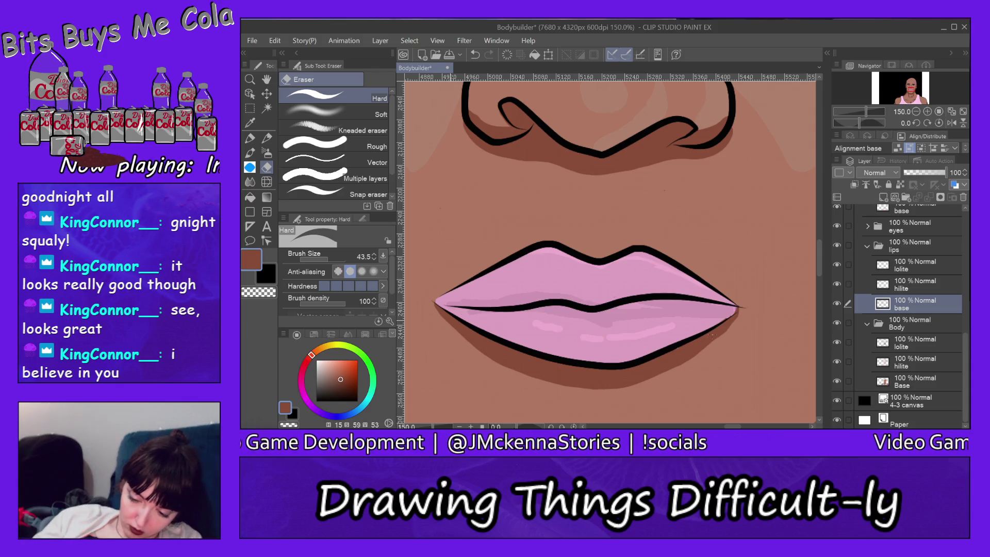
pyautogui.click(914, 343)
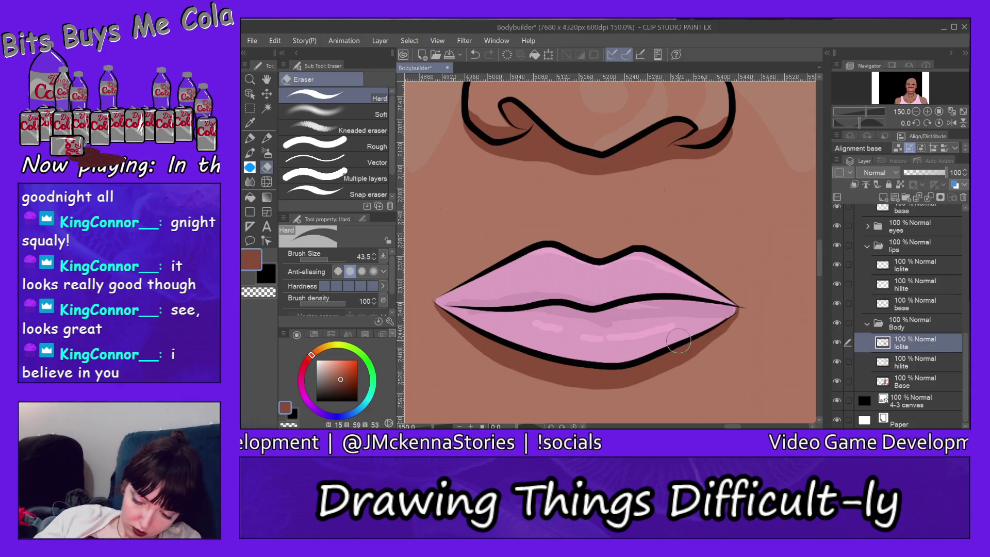
pyautogui.keyDown('ctrl'); pyautogui.keyDown('shift'); pyautogui.click(671, 355); pyautogui.keyUp('shift'); pyautogui.keyUp('ctrl')
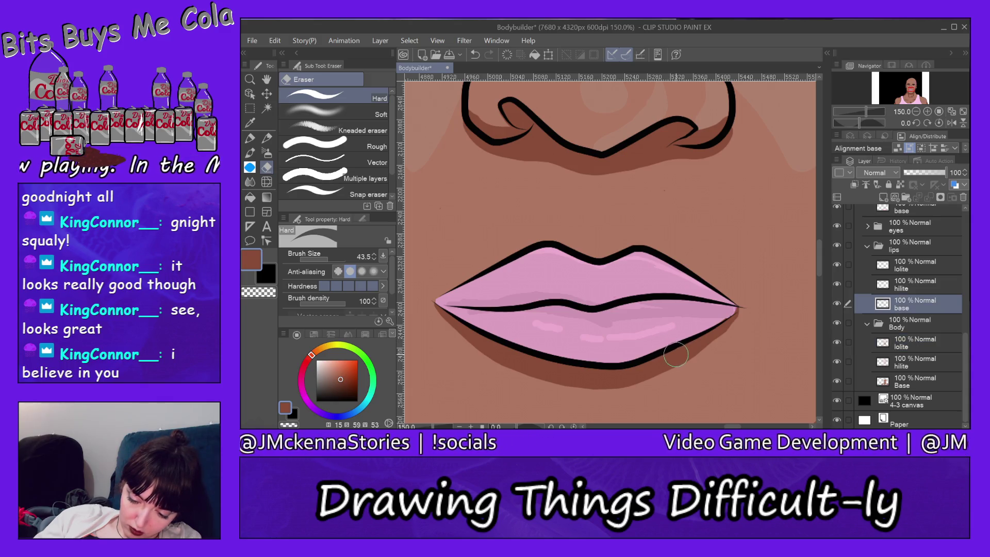
pyautogui.keyDown('ctrl'); pyautogui.keyDown('shift'); pyautogui.click(685, 353); pyautogui.keyUp('shift'); pyautogui.keyUp('ctrl')
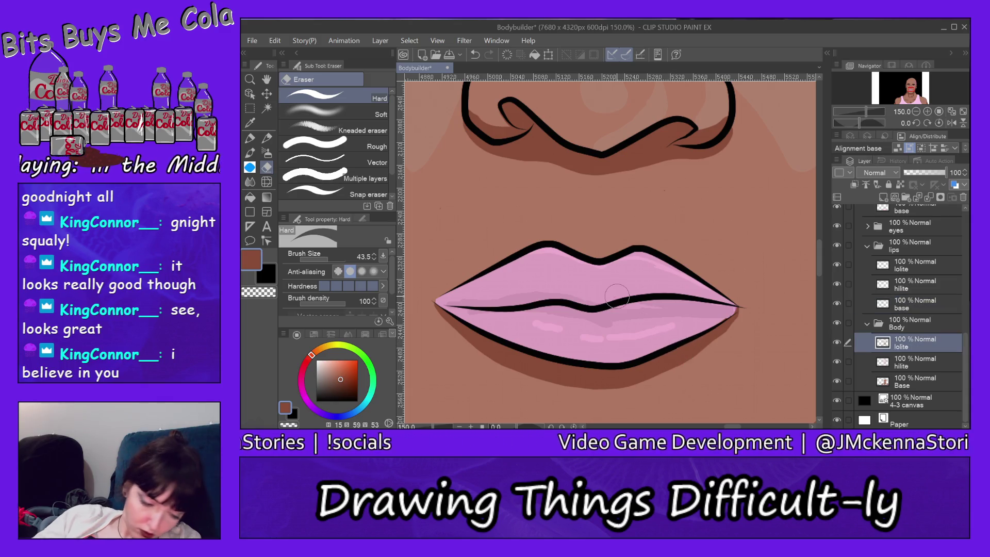
pyautogui.press('p')
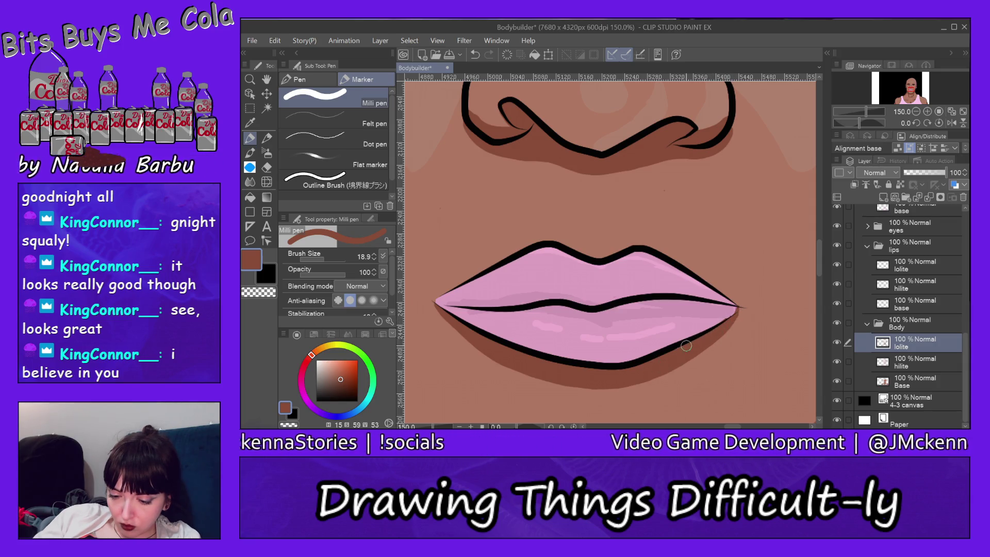
# - On the lips base layer, erase the pink spilling past the lower lip's right edge
pyautogui.keyDown('ctrl'); pyautogui.keyDown('shift'); pyautogui.click(687, 333); pyautogui.keyUp('shift'); pyautogui.keyUp('ctrl')
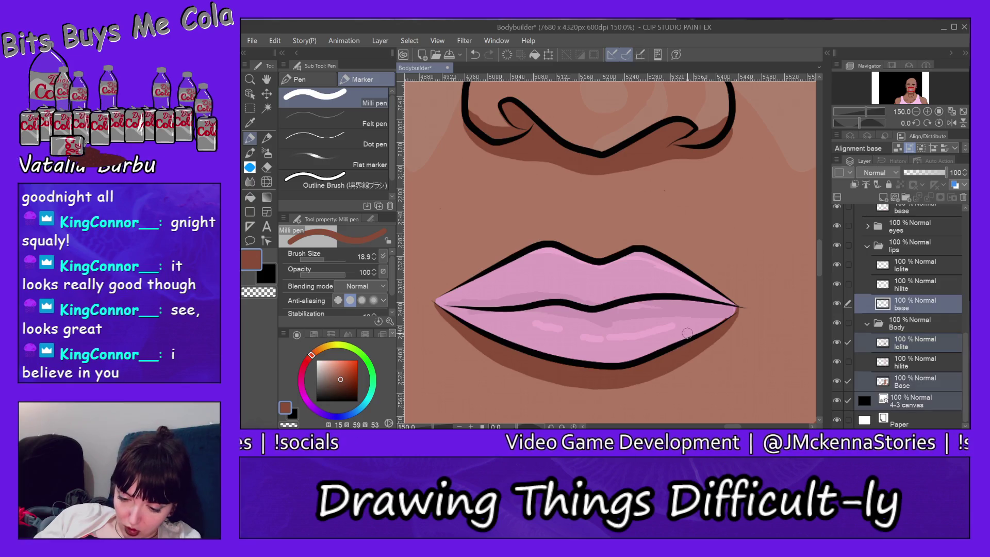
pyautogui.keyDown('ctrl'); pyautogui.keyDown('shift'); pyautogui.click(685, 327); pyautogui.keyUp('shift'); pyautogui.keyUp('ctrl')
pyautogui.press('e')
pyautogui.moveTo(693, 340)
pyautogui.mouseDown()
pyautogui.moveTo(650, 359)
pyautogui.moveTo(711, 324)
pyautogui.mouseUp()
pyautogui.hotkey('alt', 'e')
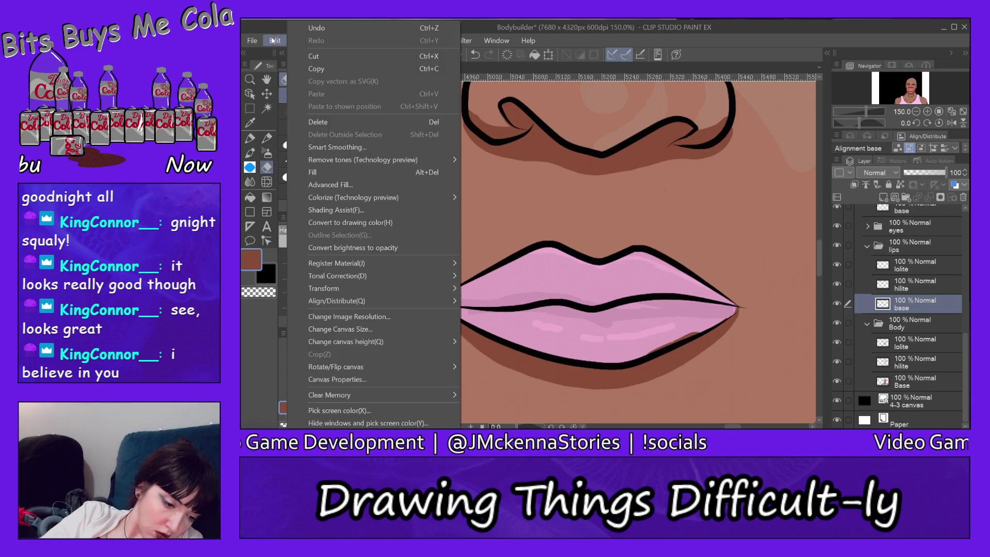
pyautogui.press('Escape')
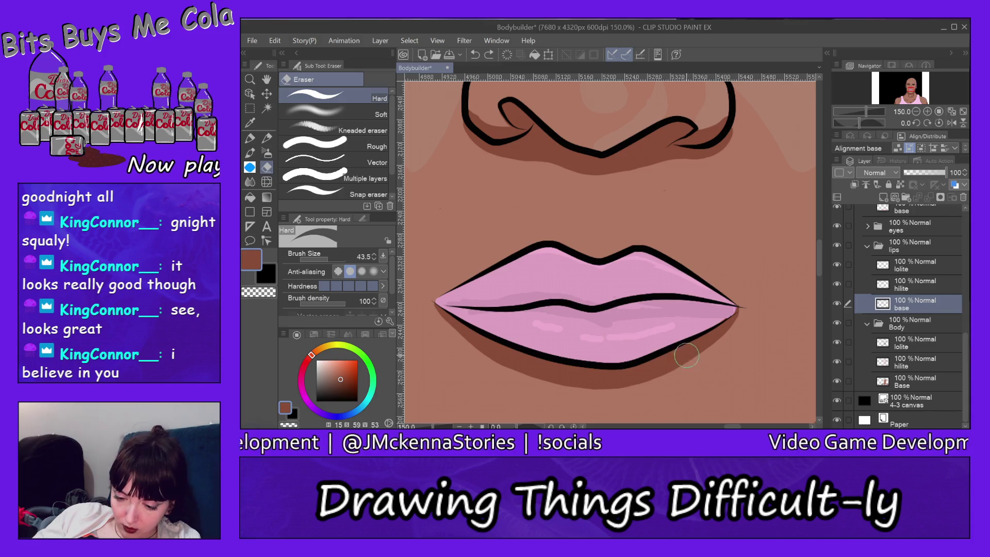
pyautogui.click(684, 353)
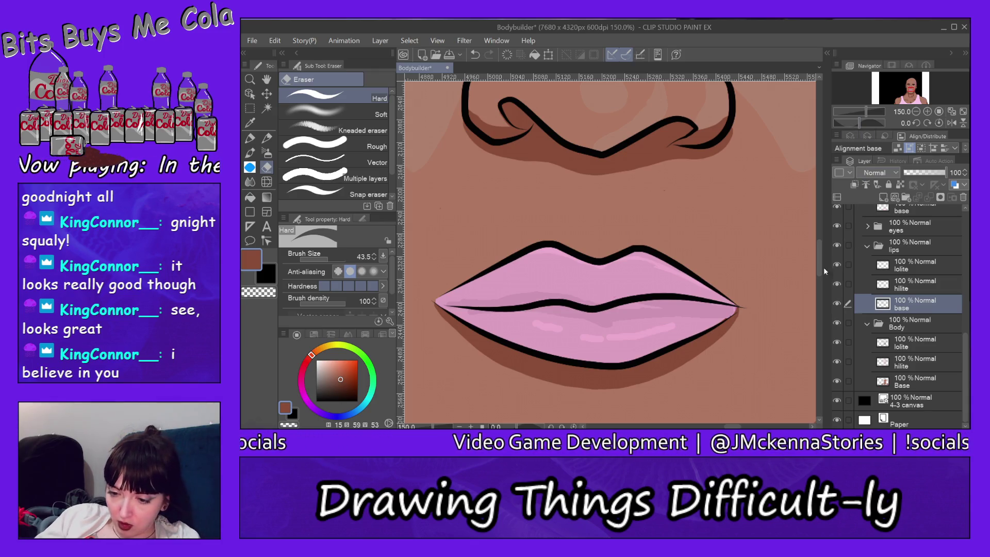
pyautogui.scroll(3, 819, 258)
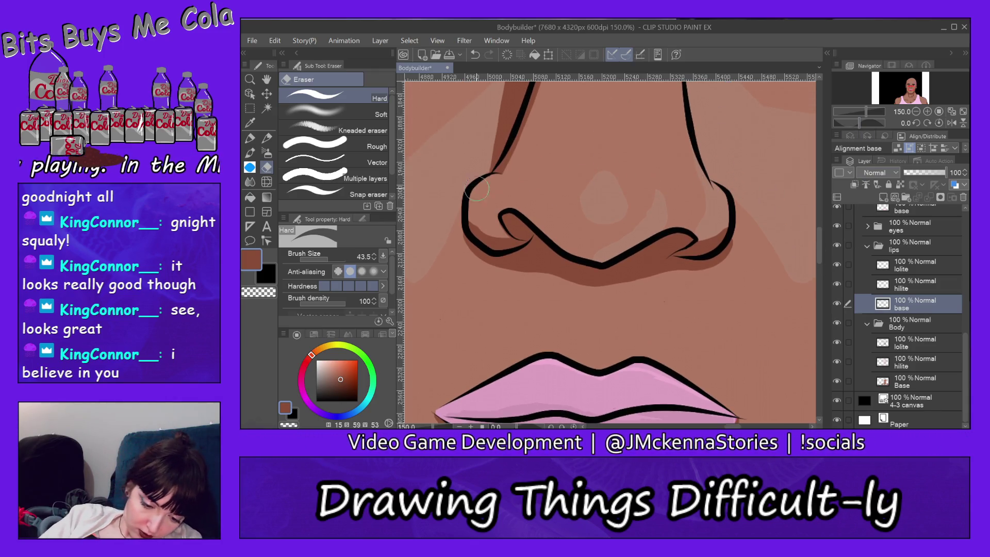
# - Pan the view up from the lips to the forehead flower tattoo and scroll the Layer palette to Colours
pyautogui.keyDown('ctrl'); pyautogui.keyDown('shift'); pyautogui.click(493, 226); pyautogui.keyUp('shift'); pyautogui.keyUp('ctrl')
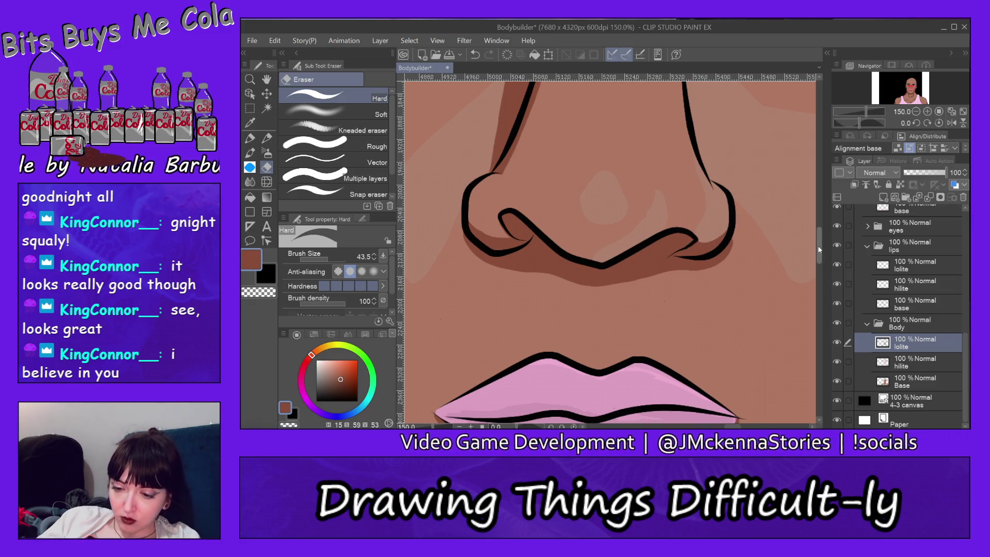
pyautogui.scroll(3, 817, 237)
pyautogui.scroll(1, 817, 233)
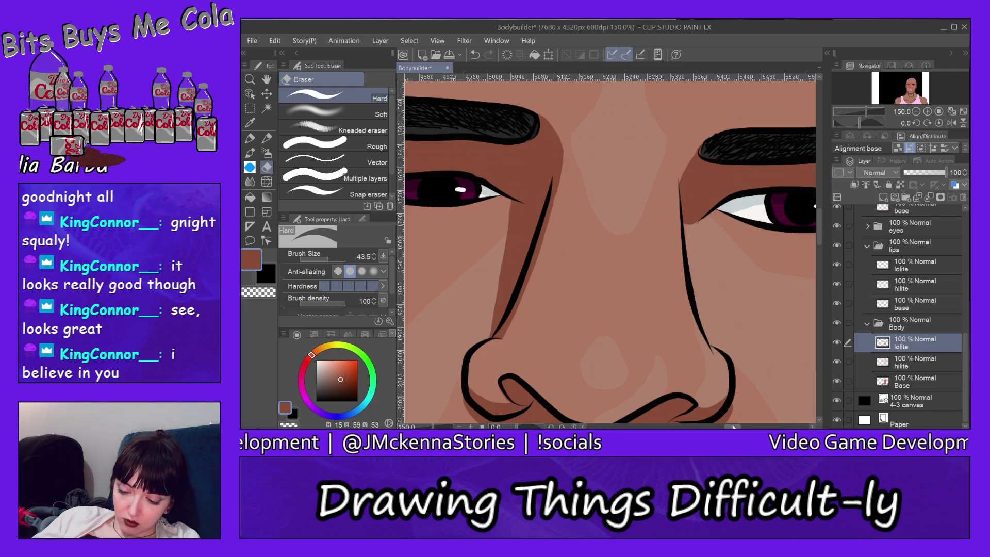
pyautogui.moveTo(733, 425); pyautogui.dragTo(751, 426)
pyautogui.moveTo(819, 229); pyautogui.dragTo(823, 199)
pyautogui.moveTo(965, 342); pyautogui.dragTo(965, 252)
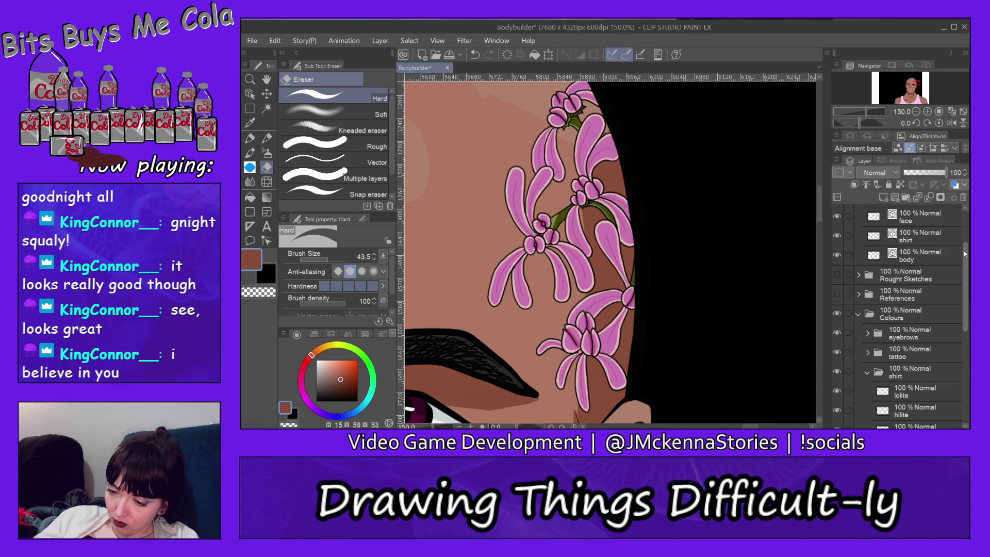
pyautogui.scroll(-3, 893, 295)
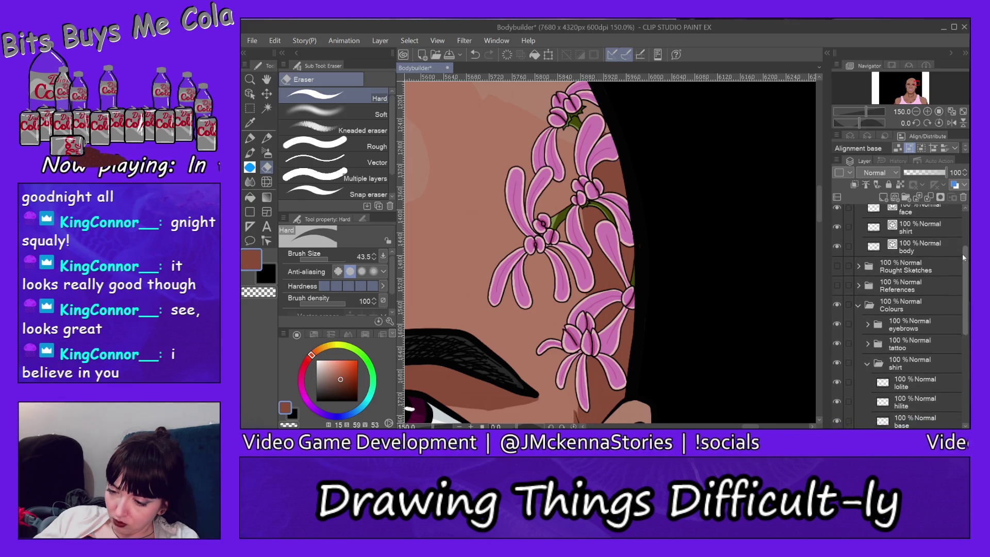
# - Create a new layer named 'head shade' above petal lolite in the tattoo folder
pyautogui.click(868, 314)
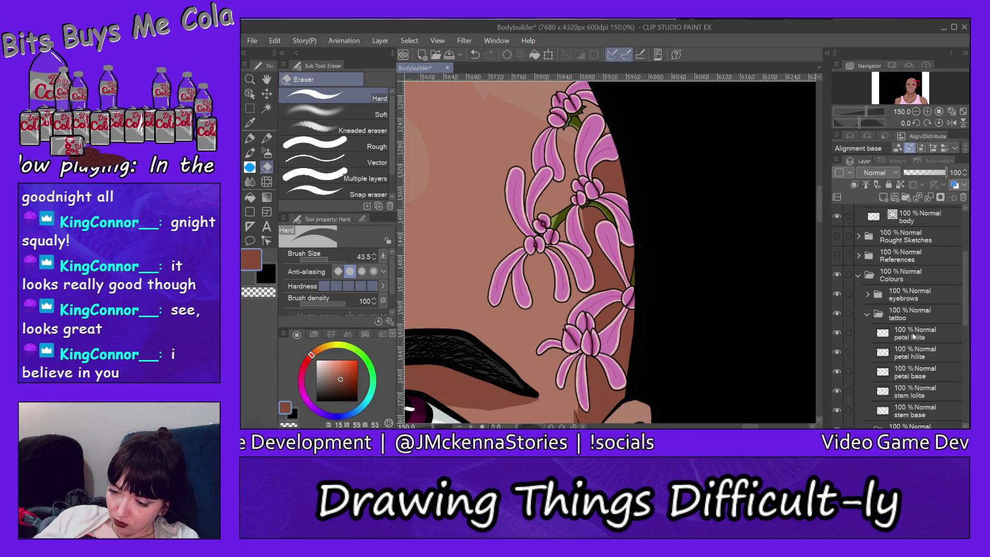
pyautogui.click(923, 337)
pyautogui.click(883, 197)
pyautogui.doubleClick(913, 338)
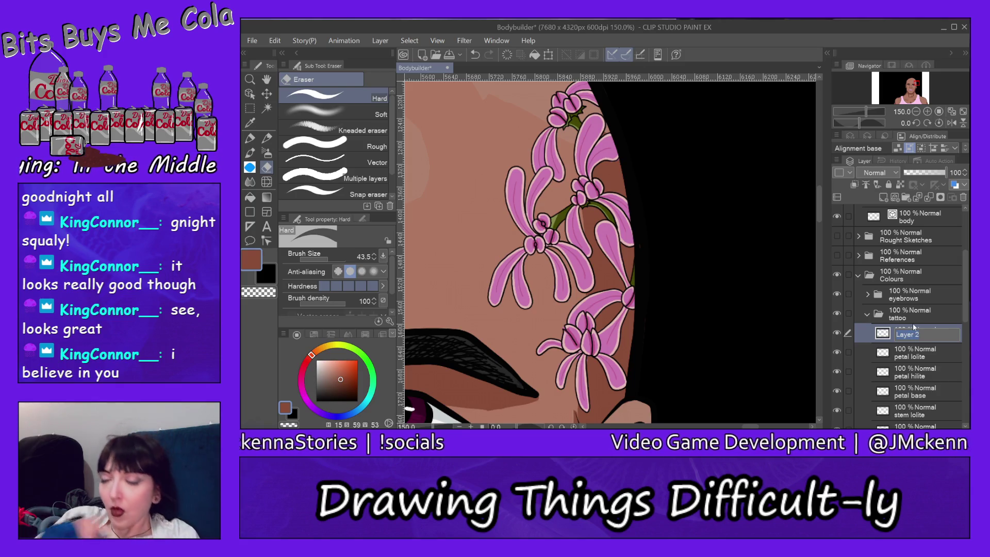
pyautogui.write('head')
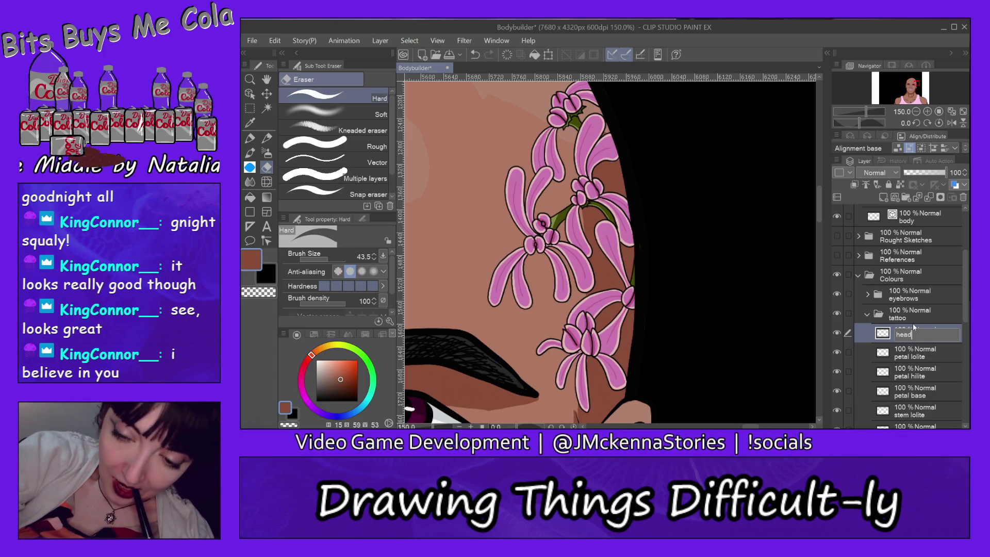
pyautogui.write(' shade')
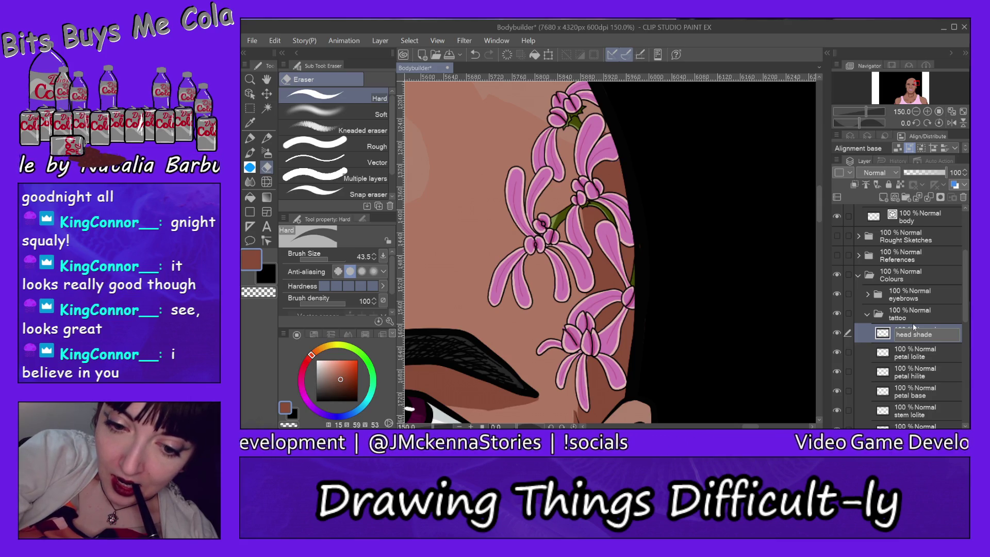
pyautogui.press('Return')
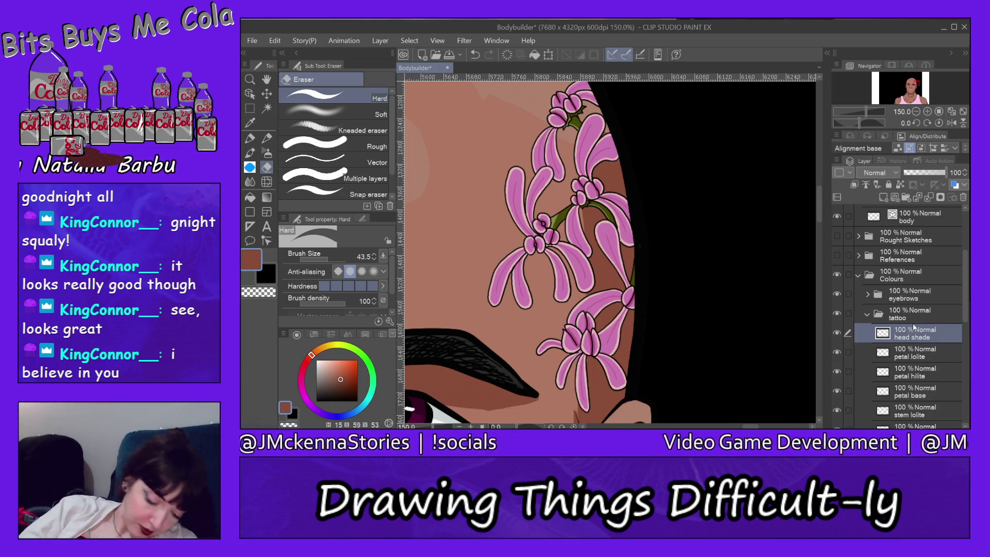
pyautogui.moveTo(323, 386); pyautogui.dragTo(315, 401)
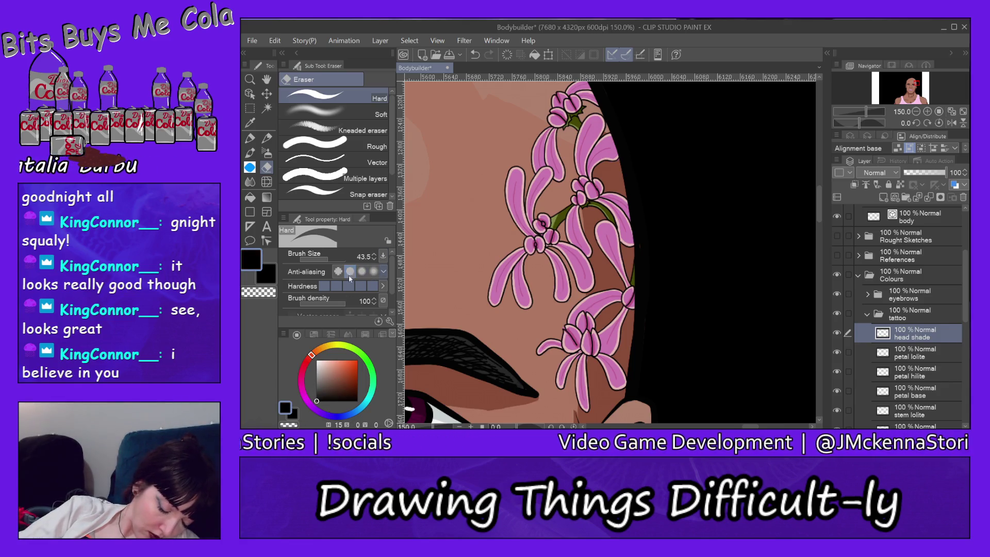
# - Keep black as the drawing colour, undo the eraser density change to 35, and select the Milli pen
pyautogui.scroll(-2, 390, 280)
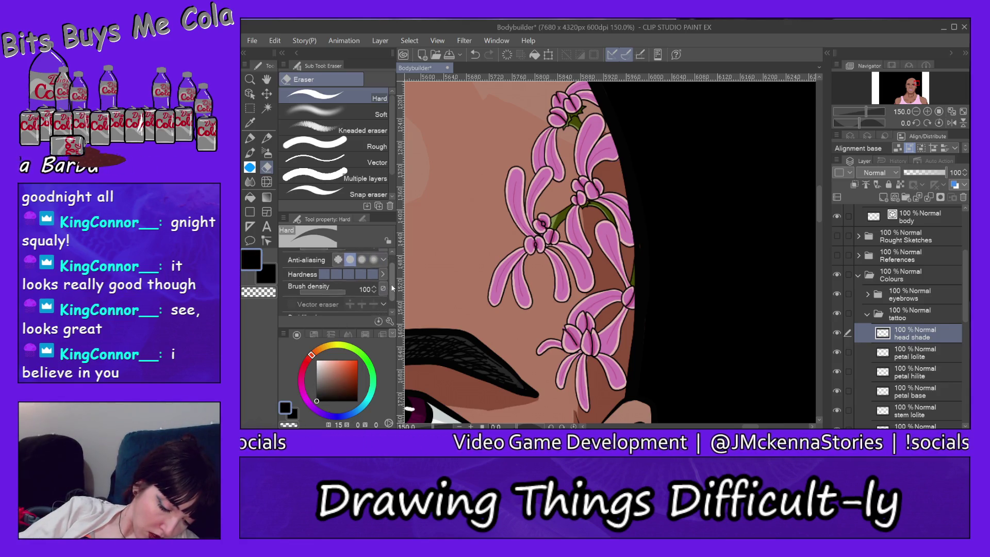
pyautogui.click(316, 282)
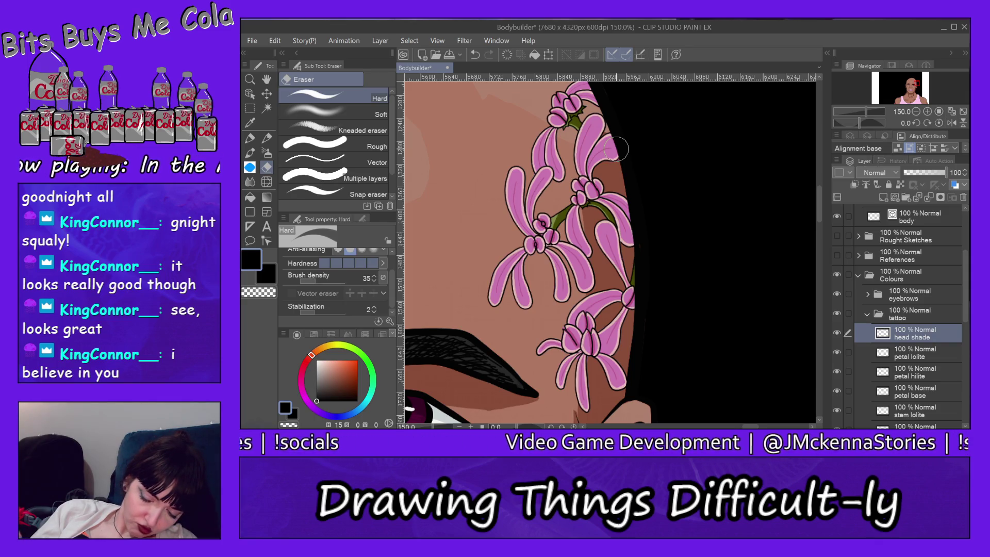
pyautogui.click(275, 40)
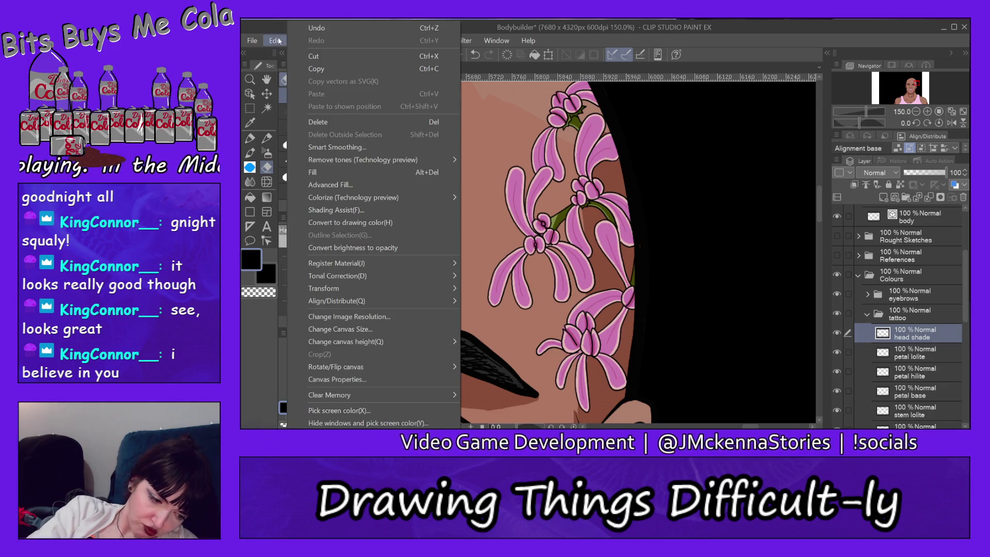
pyautogui.click(306, 27)
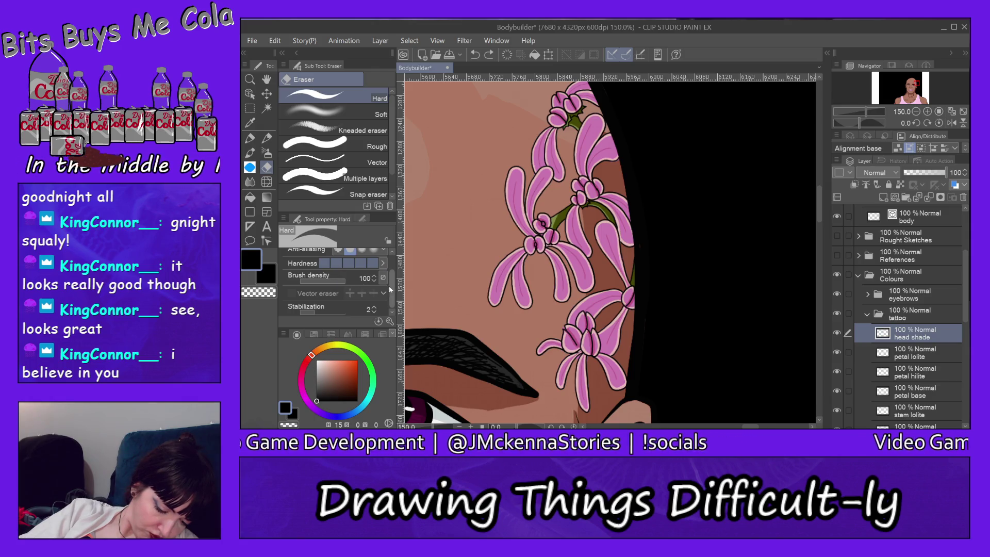
pyautogui.scroll(2, 392, 297)
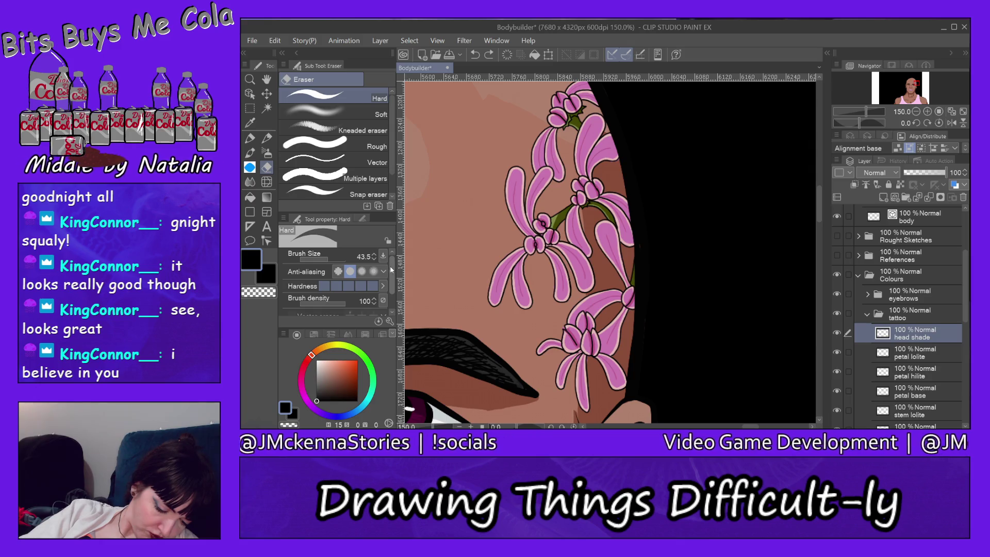
pyautogui.scroll(-2, 392, 305)
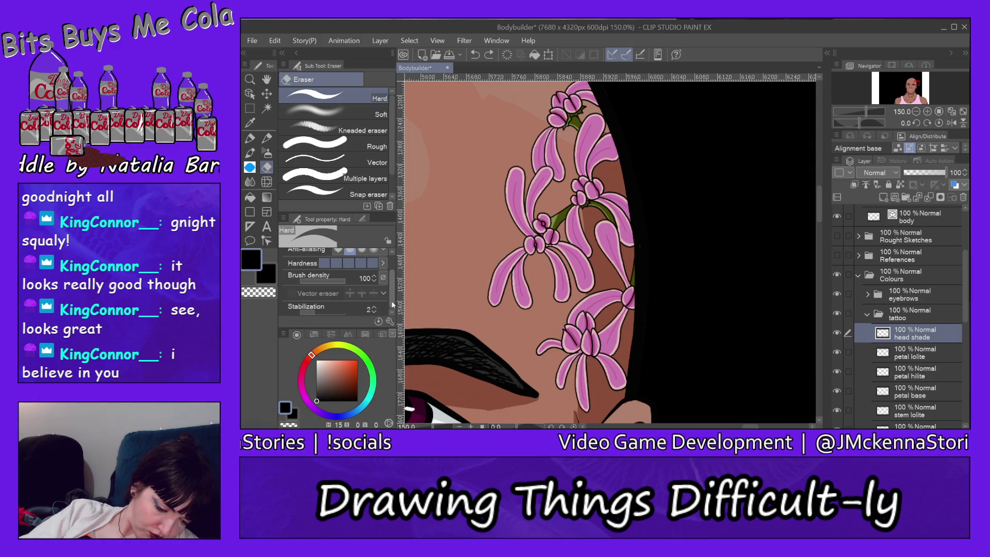
pyautogui.press('p')
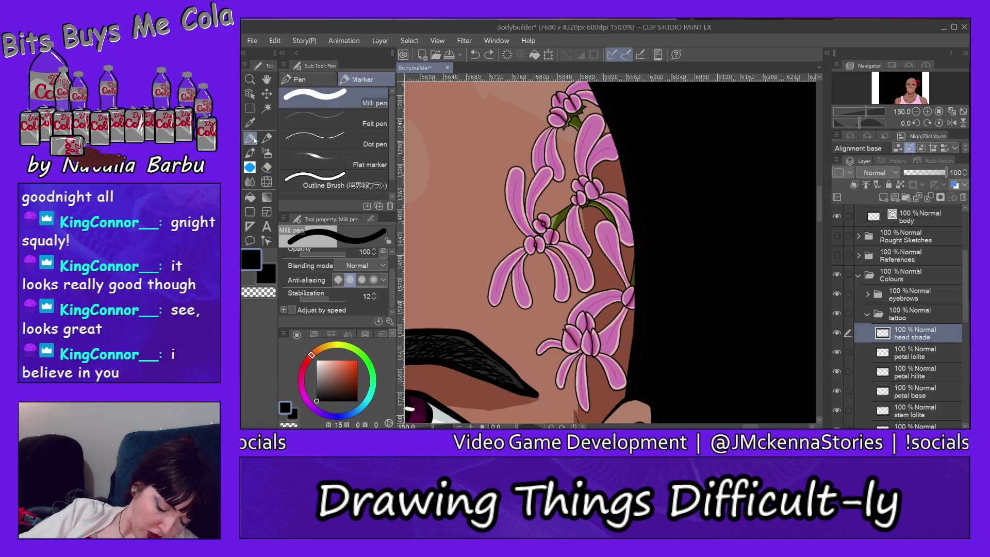
# - At 20 pen opacity, brush faint shadow on the skin beside the temple flower petals
pyautogui.scroll(2, 392, 266)
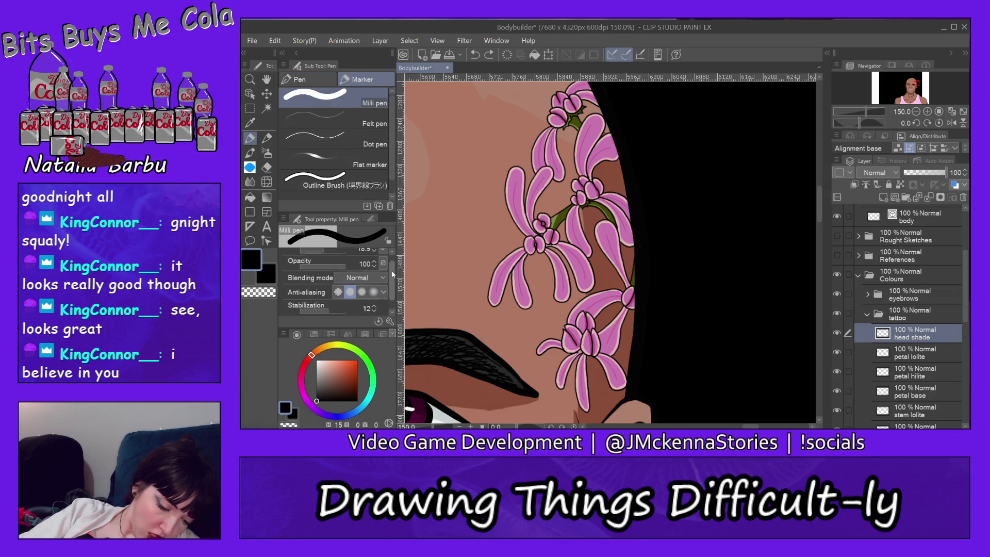
pyautogui.click(309, 274)
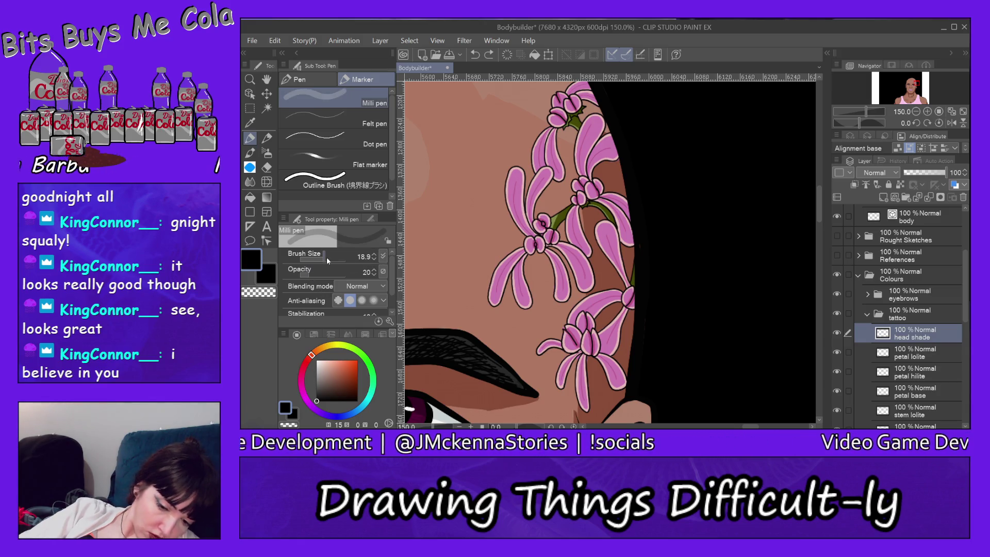
pyautogui.moveTo(589, 158)
pyautogui.mouseDown()
pyautogui.moveTo(600, 160)
pyautogui.moveTo(592, 170)
pyautogui.moveTo(603, 152)
pyautogui.moveTo(616, 157)
pyautogui.moveTo(612, 143)
pyautogui.moveTo(603, 138)
pyautogui.moveTo(595, 155)
pyautogui.moveTo(588, 201)
pyautogui.moveTo(590, 188)
pyautogui.mouseUp()
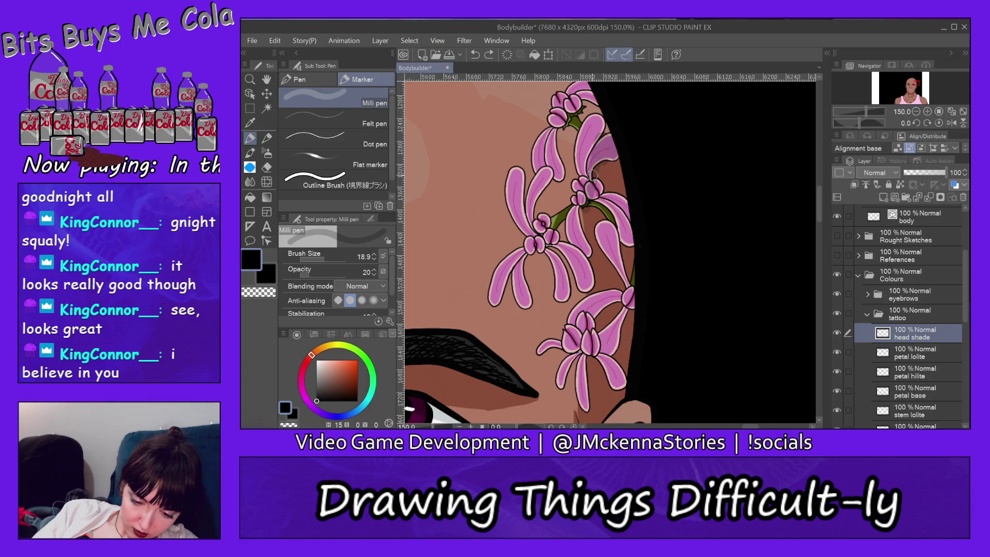
pyautogui.moveTo(610, 138); pyautogui.dragTo(595, 163)
pyautogui.moveTo(584, 202)
pyautogui.mouseDown()
pyautogui.moveTo(598, 178)
pyautogui.moveTo(598, 219)
pyautogui.moveTo(616, 196)
pyautogui.moveTo(627, 258)
pyautogui.moveTo(632, 232)
pyautogui.moveTo(601, 242)
pyautogui.moveTo(590, 204)
pyautogui.moveTo(591, 309)
pyautogui.mouseUp()
pyautogui.moveTo(595, 263)
pyautogui.mouseDown()
pyautogui.moveTo(602, 229)
pyautogui.moveTo(616, 309)
pyautogui.moveTo(629, 252)
pyautogui.moveTo(621, 330)
pyautogui.moveTo(602, 296)
pyautogui.moveTo(591, 301)
pyautogui.moveTo(585, 398)
pyautogui.moveTo(594, 296)
pyautogui.moveTo(593, 392)
pyautogui.moveTo(609, 317)
pyautogui.moveTo(624, 342)
pyautogui.moveTo(624, 381)
pyautogui.mouseUp()
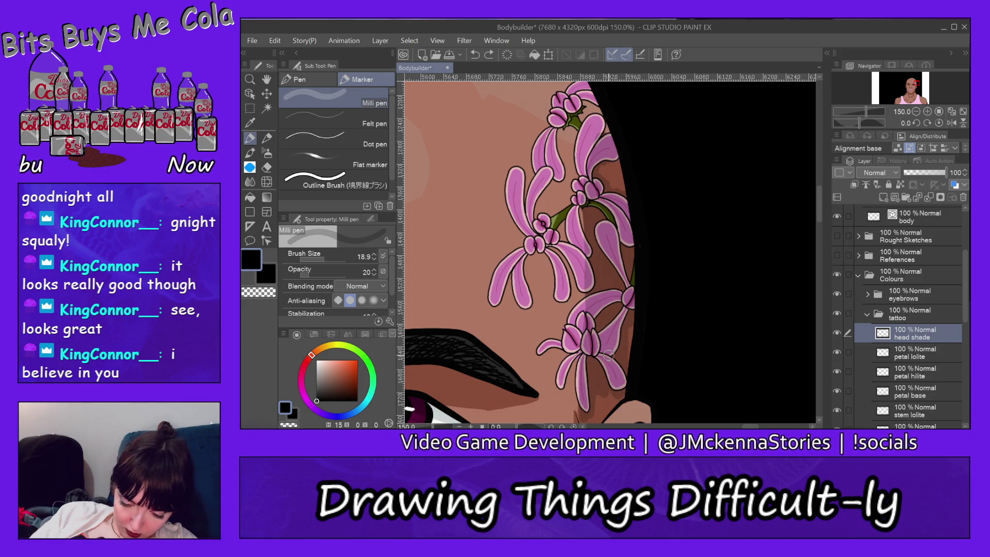
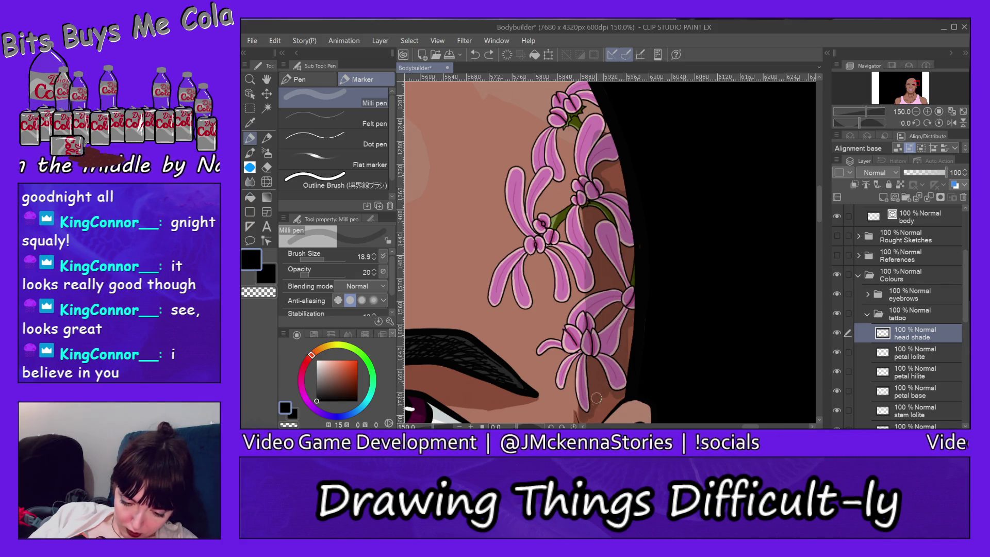
# - Zoom to 1600% on a petal's edge, then back out to 800% to see the flower
pyautogui.click(251, 78)
pyautogui.moveTo(601, 395); pyautogui.dragTo(615, 381)
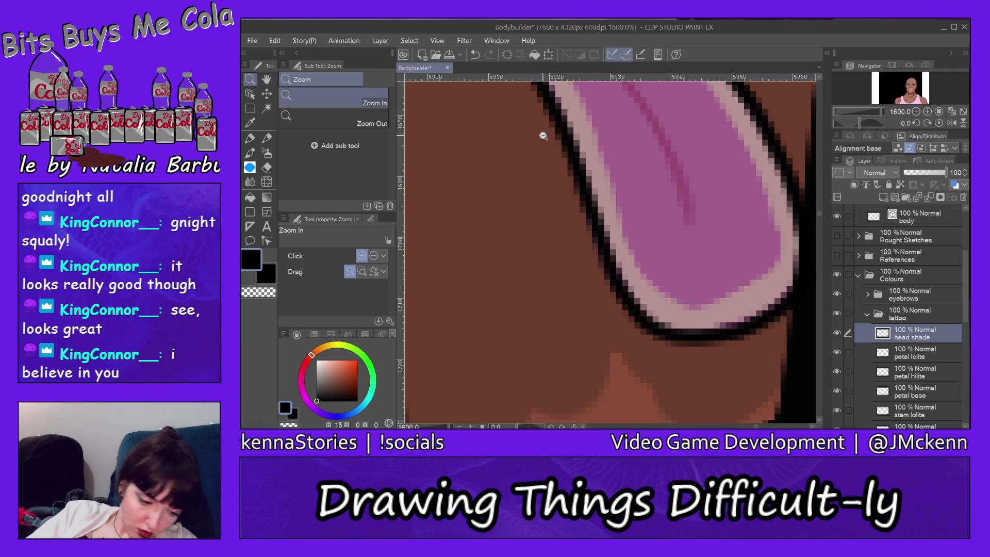
pyautogui.click(339, 115)
pyautogui.click(654, 355)
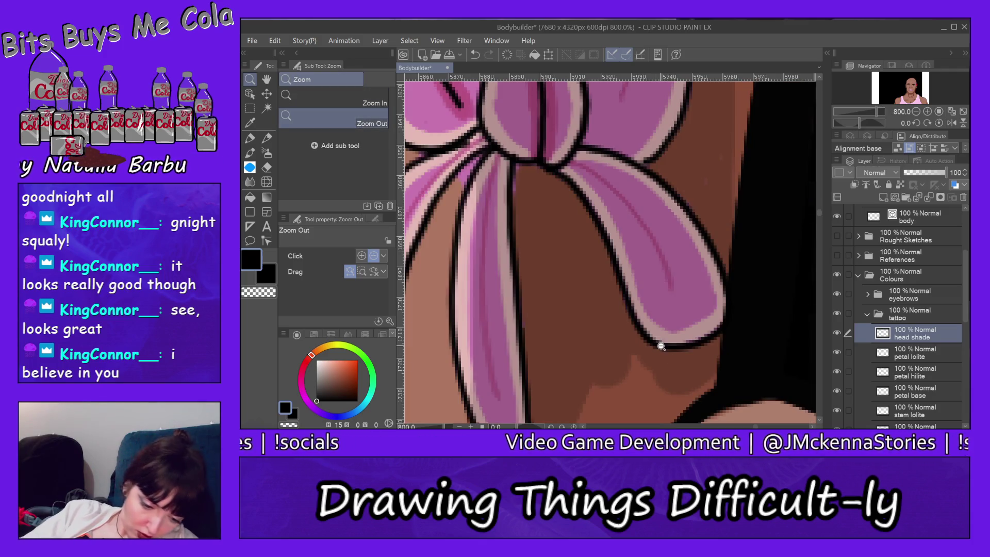
# - Erase stray head shading beside the petal with the Hard Eraser
pyautogui.click(269, 168)
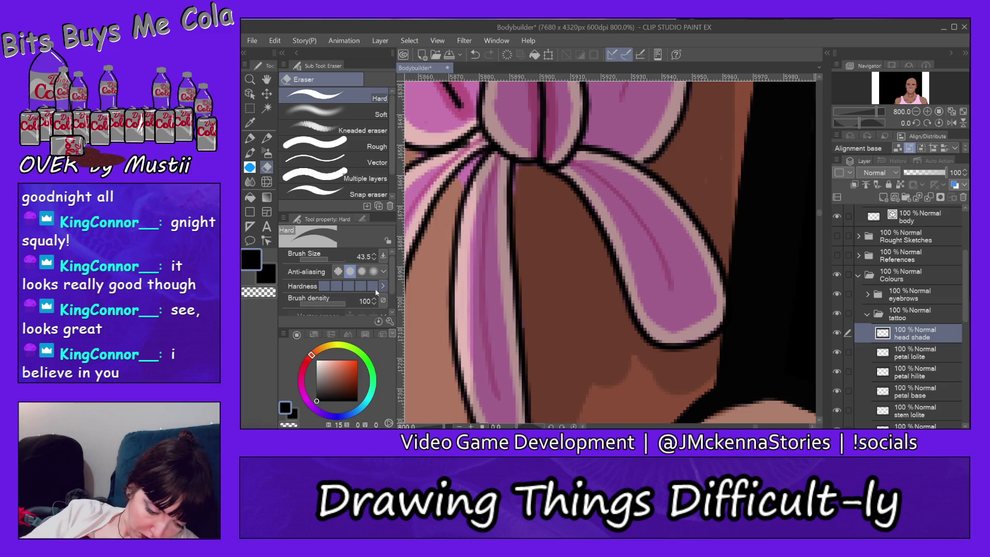
pyautogui.moveTo(530, 199)
pyautogui.mouseDown()
pyautogui.moveTo(530, 269)
pyautogui.moveTo(547, 316)
pyautogui.moveTo(563, 280)
pyautogui.moveTo(550, 203)
pyautogui.moveTo(587, 251)
pyautogui.moveTo(532, 181)
pyautogui.moveTo(534, 203)
pyautogui.moveTo(574, 240)
pyautogui.moveTo(588, 309)
pyautogui.moveTo(631, 380)
pyautogui.mouseUp()
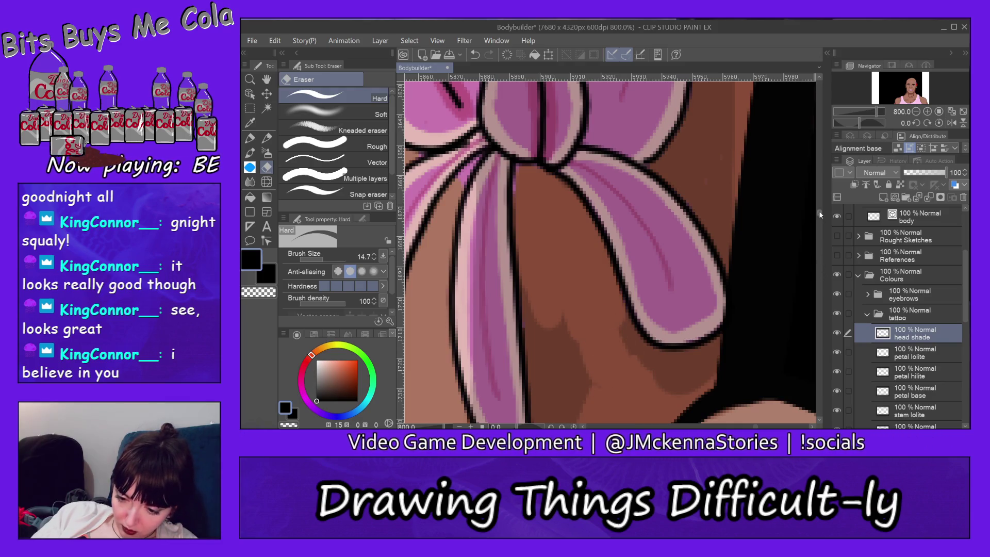
pyautogui.scroll(-5, 819, 215)
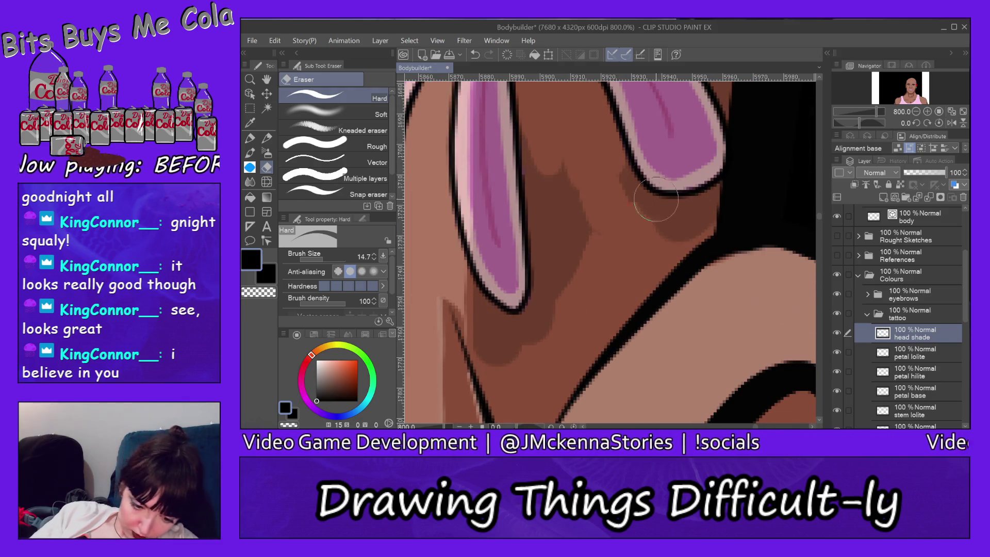
# - Erase the head shading between the petals and toward the petal's lower edge
pyautogui.moveTo(537, 103)
pyautogui.mouseDown()
pyautogui.moveTo(531, 137)
pyautogui.moveTo(556, 258)
pyautogui.moveTo(557, 150)
pyautogui.moveTo(593, 264)
pyautogui.moveTo(612, 254)
pyautogui.moveTo(548, 249)
pyautogui.moveTo(513, 338)
pyautogui.moveTo(557, 287)
pyautogui.moveTo(508, 358)
pyautogui.moveTo(474, 338)
pyautogui.moveTo(497, 324)
pyautogui.moveTo(513, 331)
pyautogui.moveTo(462, 288)
pyautogui.mouseUp()
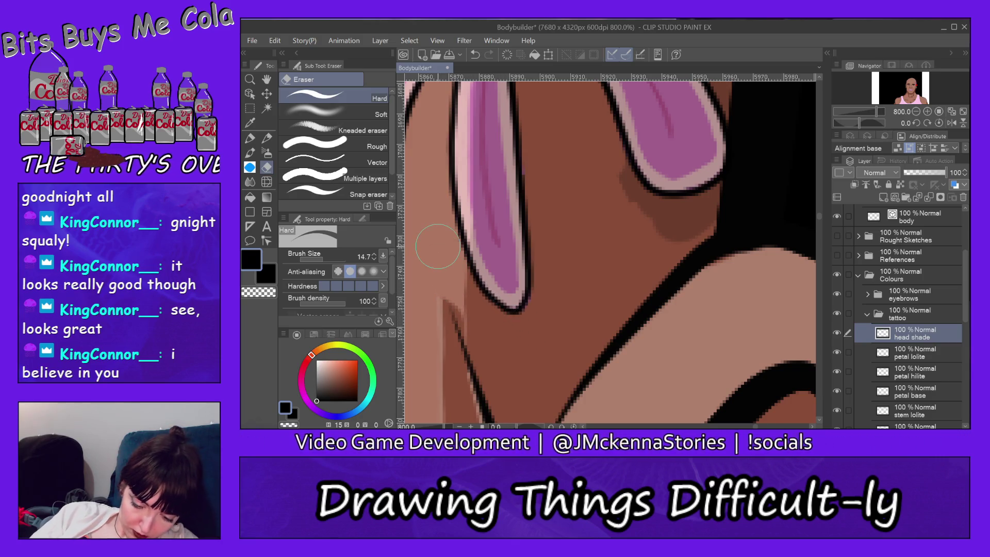
pyautogui.moveTo(604, 157)
pyautogui.mouseDown()
pyautogui.moveTo(625, 186)
pyautogui.moveTo(603, 146)
pyautogui.moveTo(637, 202)
pyautogui.moveTo(655, 212)
pyautogui.moveTo(677, 217)
pyautogui.moveTo(734, 189)
pyautogui.moveTo(692, 210)
pyautogui.moveTo(641, 205)
pyautogui.moveTo(629, 221)
pyautogui.moveTo(731, 199)
pyautogui.moveTo(624, 290)
pyautogui.mouseUp()
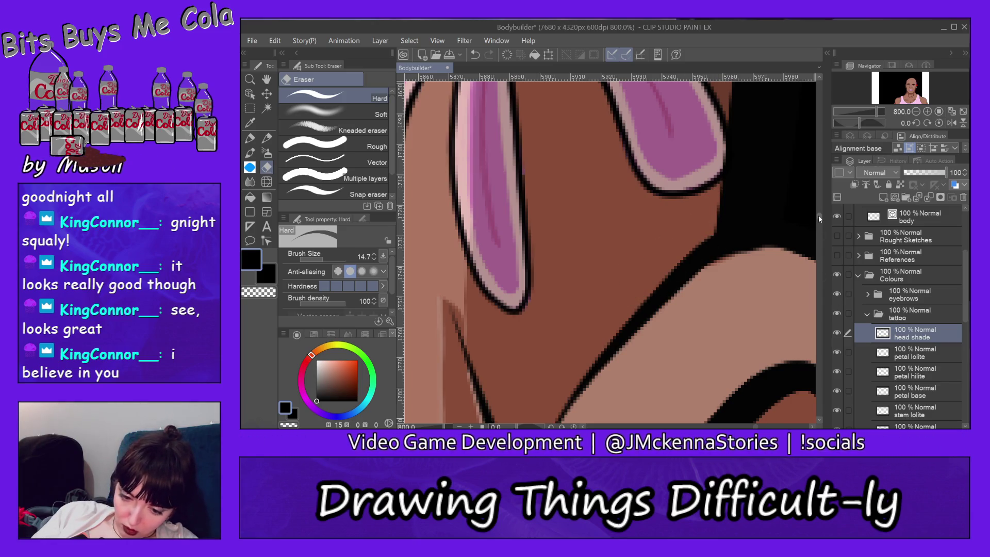
pyautogui.scroll(5, 818, 216)
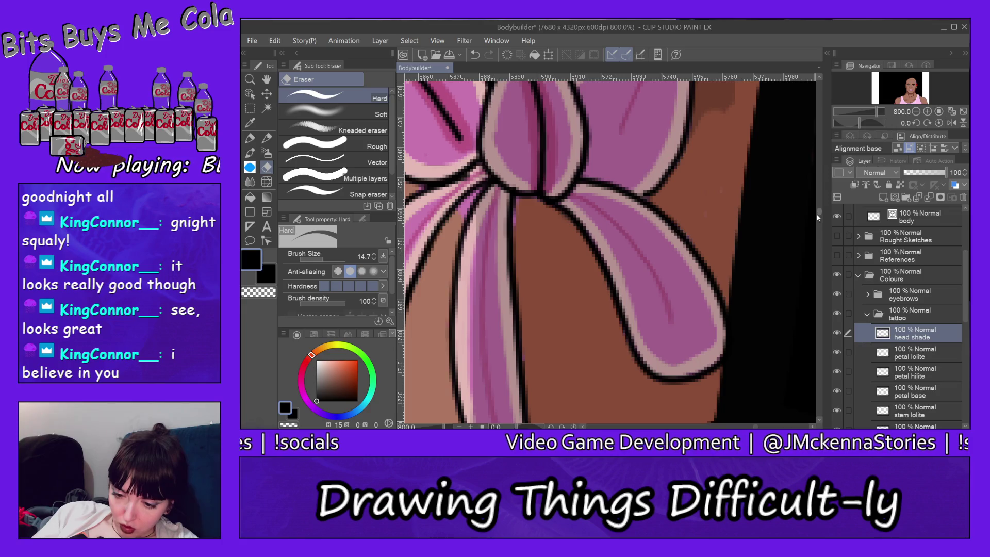
pyautogui.scroll(5, 819, 211)
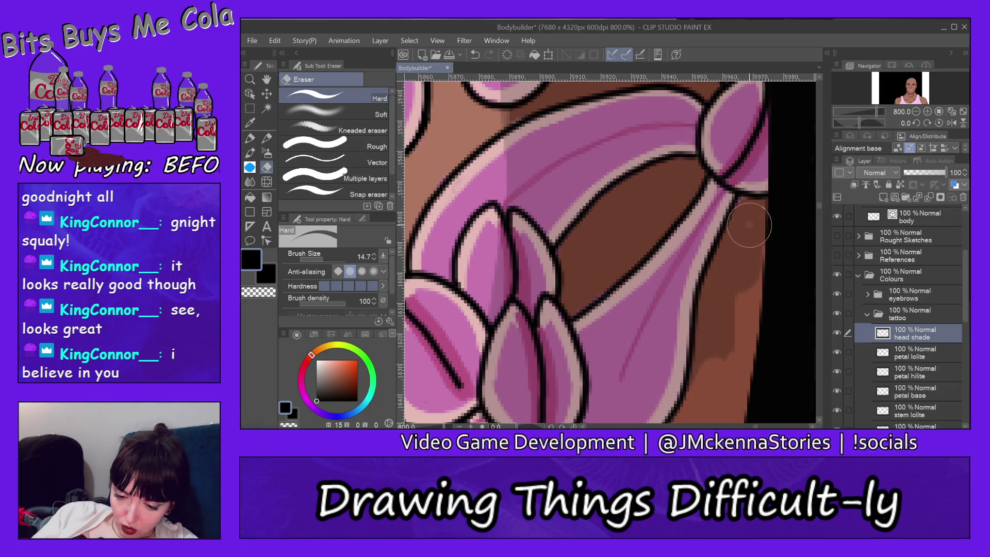
# - Wipe the skin shading right of the petal and lighten the dark band along its edge
pyautogui.moveTo(727, 273)
pyautogui.mouseDown()
pyautogui.moveTo(742, 235)
pyautogui.moveTo(716, 292)
pyautogui.moveTo(711, 362)
pyautogui.mouseUp()
pyautogui.moveTo(706, 396); pyautogui.dragTo(758, 214)
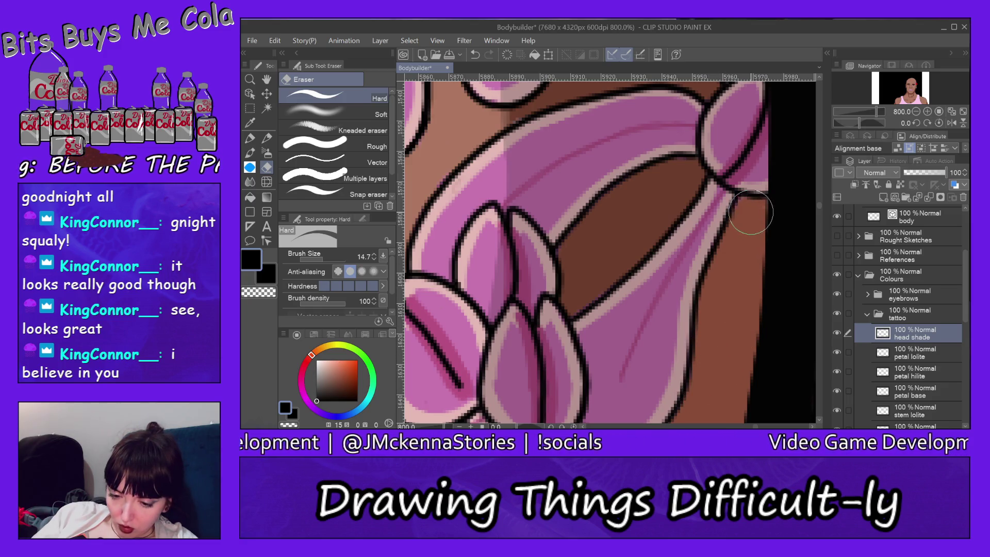
pyautogui.moveTo(660, 216)
pyautogui.mouseDown()
pyautogui.moveTo(585, 242)
pyautogui.moveTo(663, 177)
pyautogui.moveTo(599, 272)
pyautogui.moveTo(663, 188)
pyautogui.moveTo(647, 215)
pyautogui.moveTo(691, 173)
pyautogui.moveTo(651, 180)
pyautogui.moveTo(579, 242)
pyautogui.moveTo(570, 302)
pyautogui.moveTo(602, 279)
pyautogui.moveTo(602, 242)
pyautogui.moveTo(669, 181)
pyautogui.mouseUp()
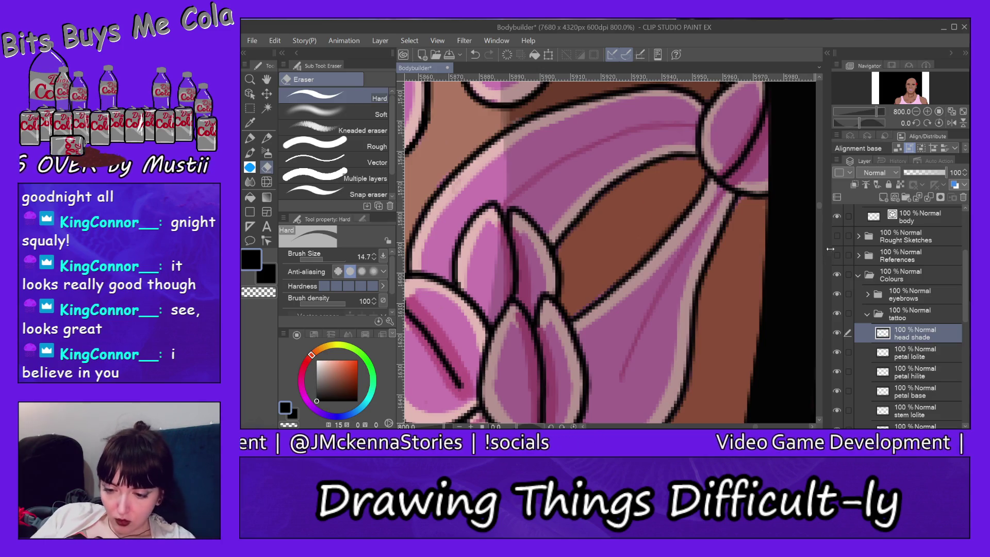
pyautogui.moveTo(818, 205); pyautogui.dragTo(816, 196)
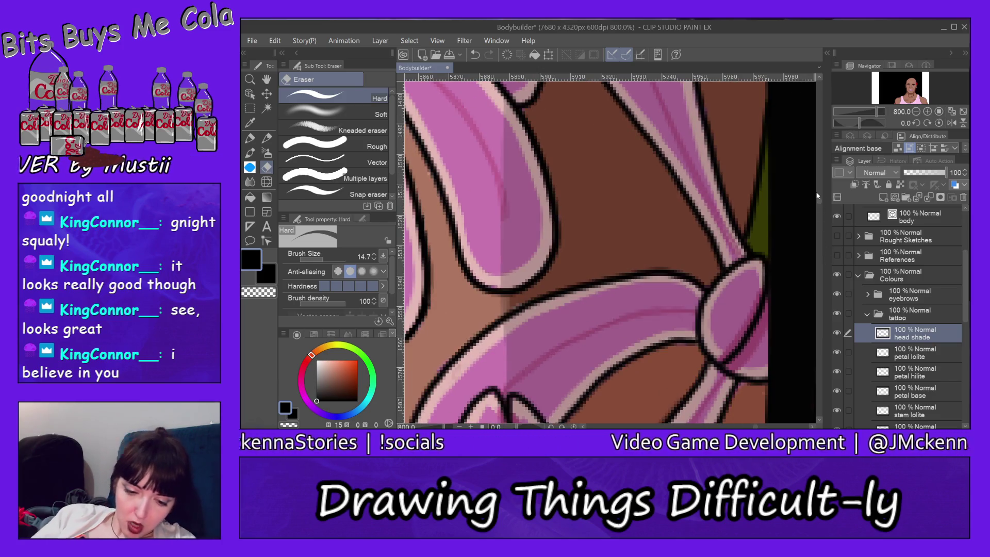
# - Erase shading at the upper petal edge and lighten the dark stripe down the pink band
pyautogui.moveTo(551, 119)
pyautogui.mouseDown()
pyautogui.moveTo(541, 106)
pyautogui.moveTo(579, 194)
pyautogui.moveTo(614, 214)
pyautogui.moveTo(579, 117)
pyautogui.moveTo(663, 209)
pyautogui.moveTo(605, 127)
pyautogui.moveTo(640, 159)
pyautogui.moveTo(702, 268)
pyautogui.moveTo(704, 253)
pyautogui.moveTo(636, 175)
pyautogui.moveTo(693, 260)
pyautogui.moveTo(570, 258)
pyautogui.moveTo(592, 210)
pyautogui.moveTo(669, 240)
pyautogui.moveTo(590, 258)
pyautogui.moveTo(524, 292)
pyautogui.mouseUp()
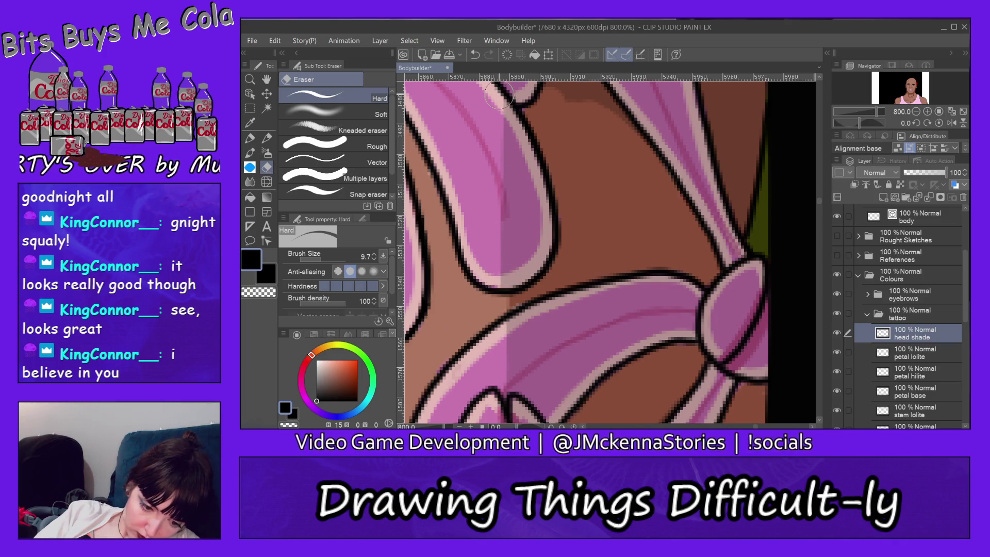
pyautogui.moveTo(500, 210); pyautogui.dragTo(500, 263)
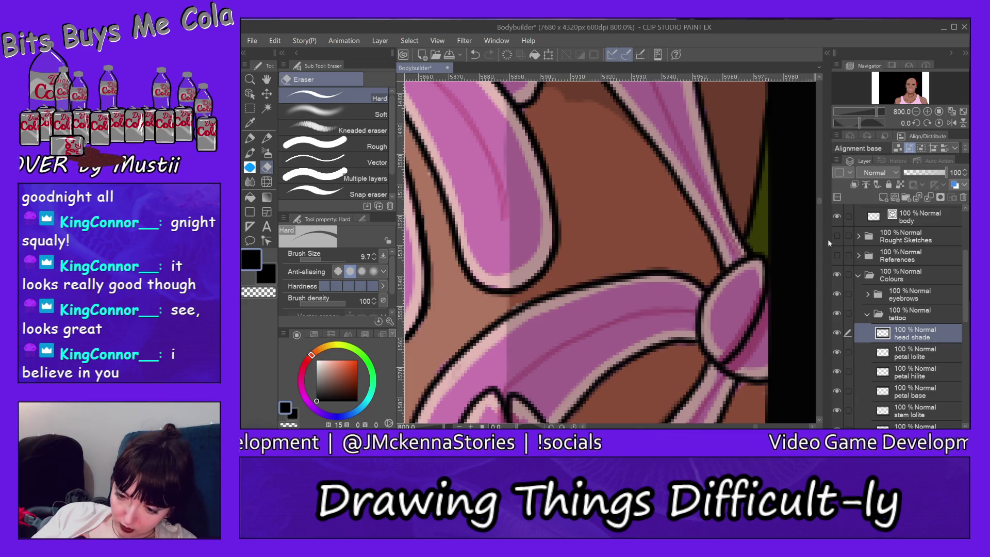
pyautogui.scroll(3, 819, 197)
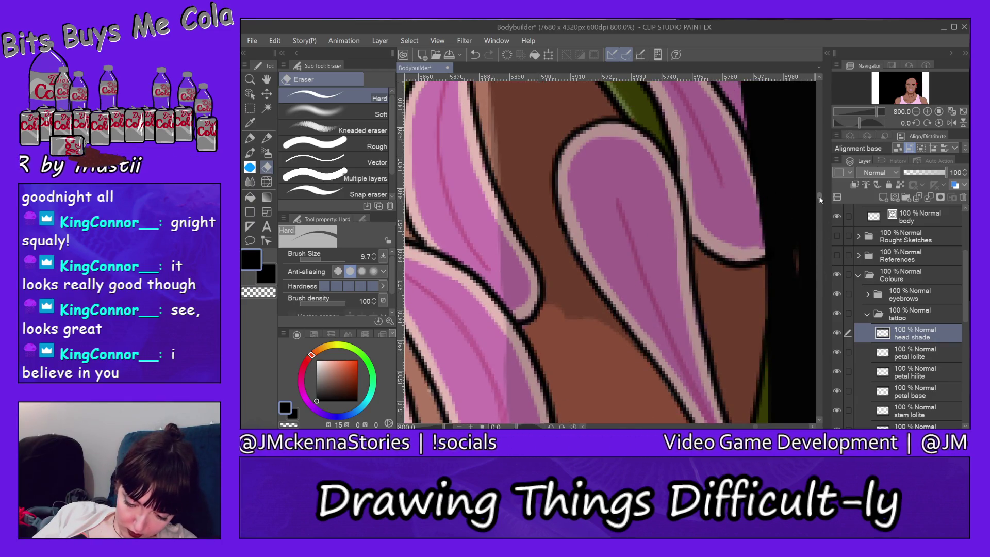
pyautogui.scroll(-2, 820, 200)
# - Lighten the head shade on the brown skin and along the hair edge
pyautogui.moveTo(552, 236)
pyautogui.mouseDown()
pyautogui.moveTo(551, 191)
pyautogui.moveTo(503, 105)
pyautogui.moveTo(640, 311)
pyautogui.mouseUp()
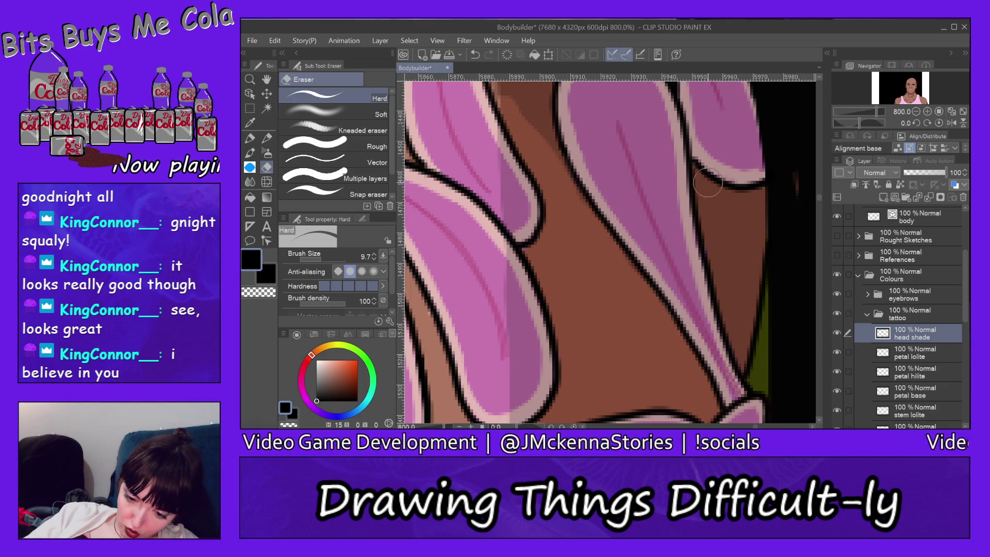
pyautogui.moveTo(701, 180); pyautogui.dragTo(706, 209)
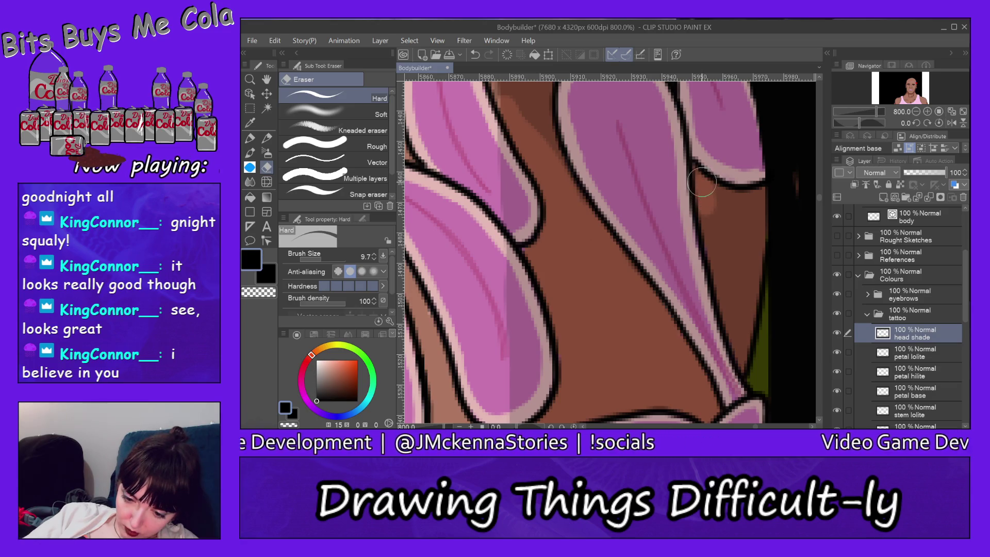
pyautogui.moveTo(699, 175)
pyautogui.mouseDown()
pyautogui.moveTo(724, 194)
pyautogui.moveTo(759, 196)
pyautogui.moveTo(709, 207)
pyautogui.moveTo(721, 267)
pyautogui.moveTo(727, 257)
pyautogui.moveTo(737, 268)
pyautogui.moveTo(757, 203)
pyautogui.moveTo(735, 328)
pyautogui.moveTo(718, 248)
pyautogui.mouseUp()
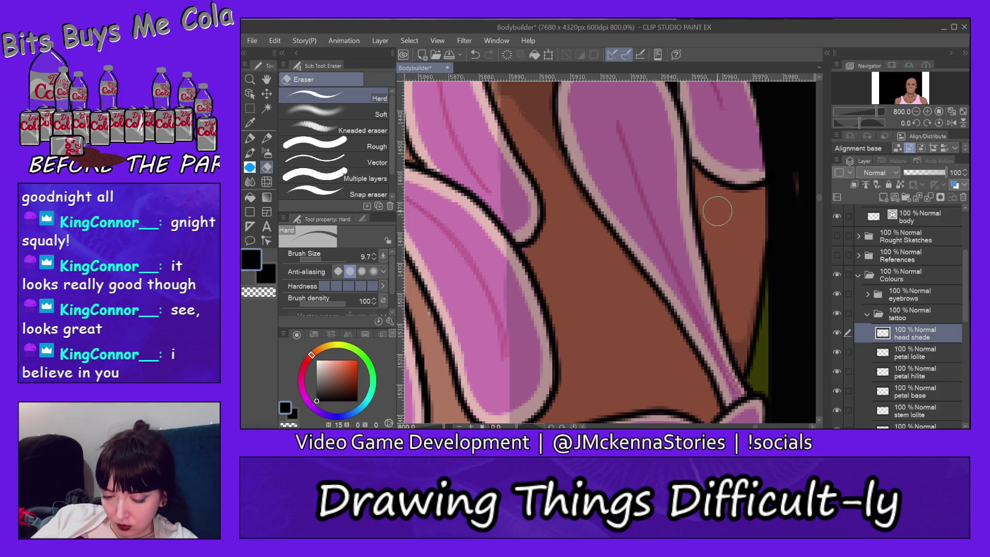
pyautogui.moveTo(717, 211); pyautogui.dragTo(714, 205)
pyautogui.moveTo(737, 340)
pyautogui.mouseDown()
pyautogui.moveTo(741, 356)
pyautogui.moveTo(753, 223)
pyautogui.mouseUp()
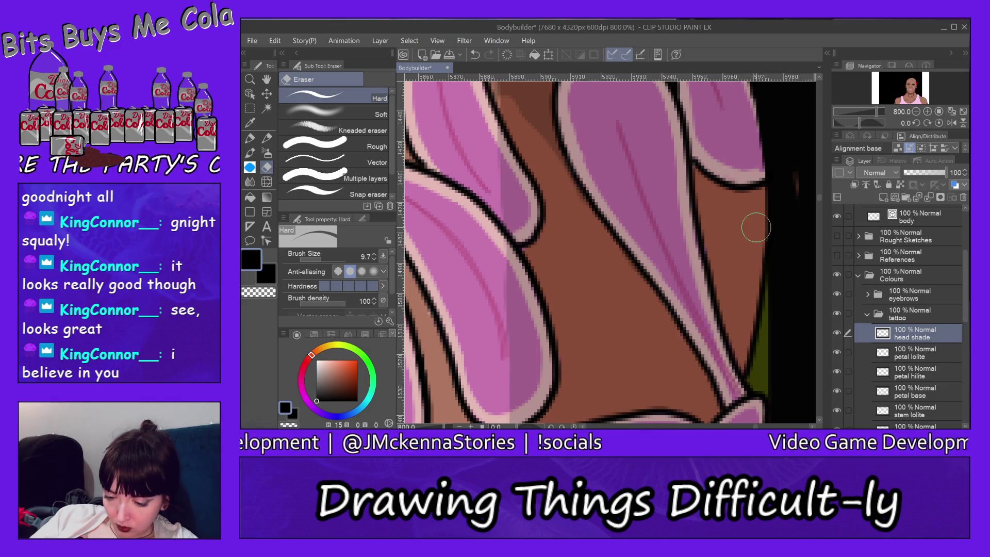
pyautogui.scroll(5, 818, 196)
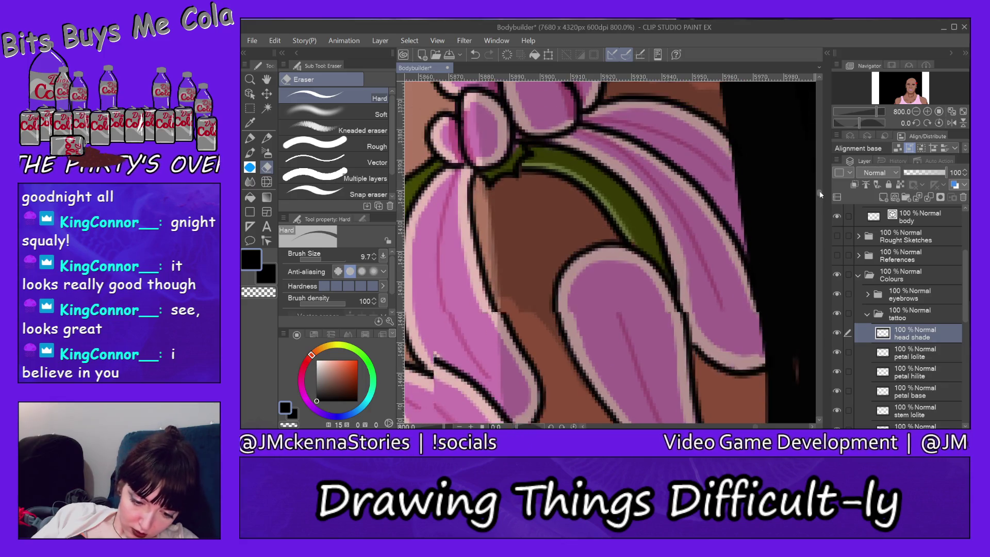
# - Erase faint shading along the hair edge and the dark patch left of the stem
pyautogui.moveTo(509, 302); pyautogui.dragTo(484, 204)
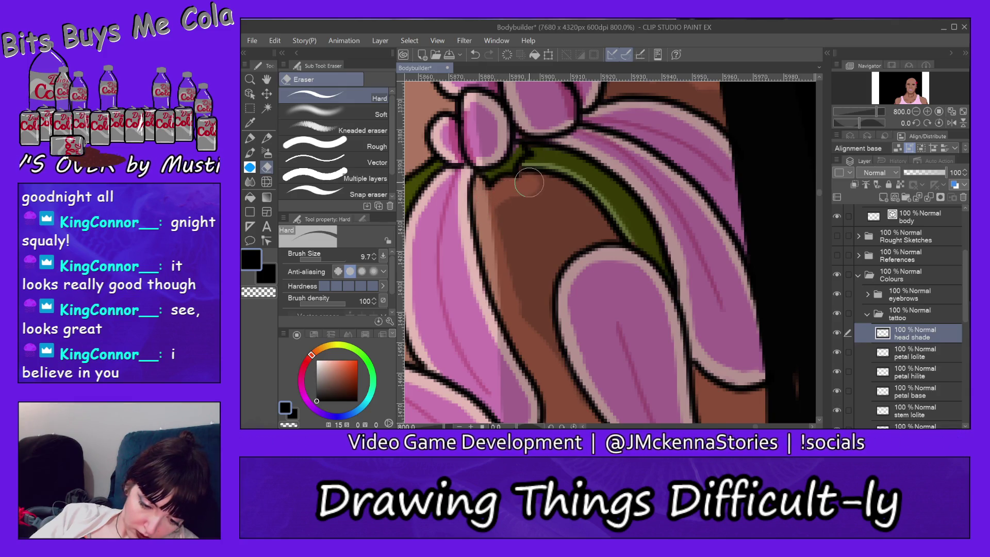
pyautogui.moveTo(547, 194)
pyautogui.mouseDown()
pyautogui.moveTo(507, 213)
pyautogui.moveTo(505, 250)
pyautogui.moveTo(514, 298)
pyautogui.moveTo(557, 221)
pyautogui.moveTo(554, 365)
pyautogui.mouseUp()
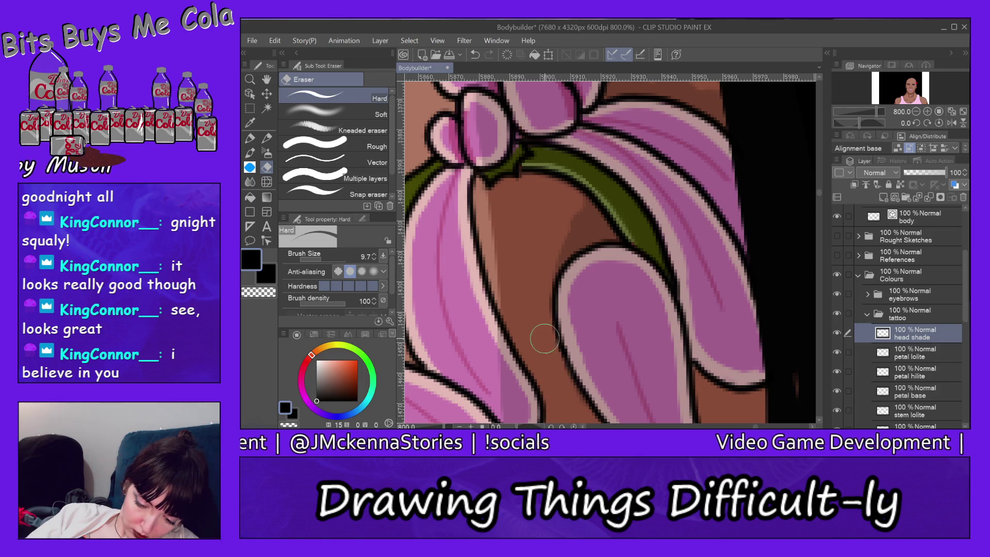
pyautogui.moveTo(549, 272); pyautogui.dragTo(589, 229)
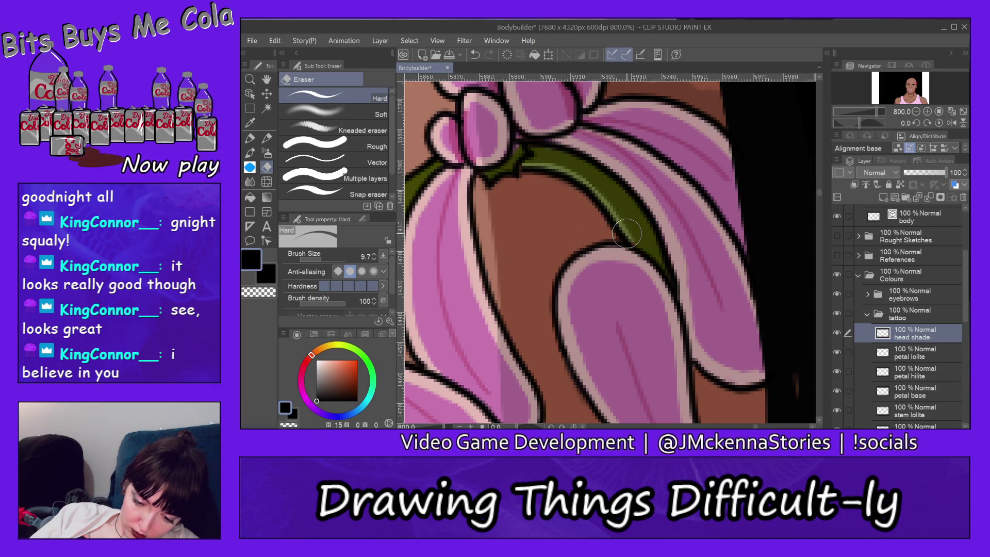
pyautogui.scroll(5, 819, 193)
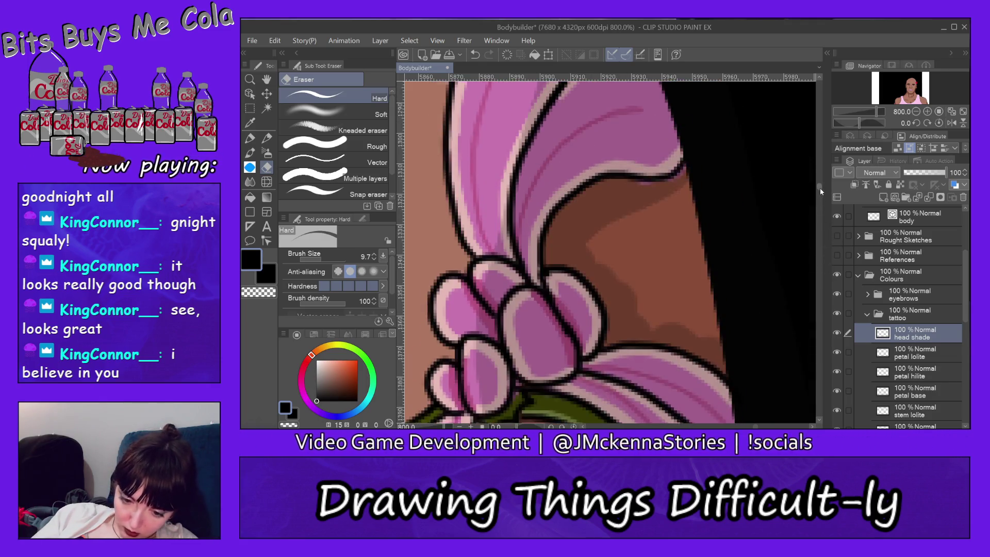
# - Erase the dark shade patch right of the petals and along the outline's edge
pyautogui.moveTo(595, 192)
pyautogui.mouseDown()
pyautogui.moveTo(612, 220)
pyautogui.moveTo(613, 264)
pyautogui.moveTo(655, 258)
pyautogui.moveTo(604, 176)
pyautogui.moveTo(673, 239)
pyautogui.moveTo(651, 238)
pyautogui.moveTo(745, 303)
pyautogui.moveTo(721, 261)
pyautogui.mouseUp()
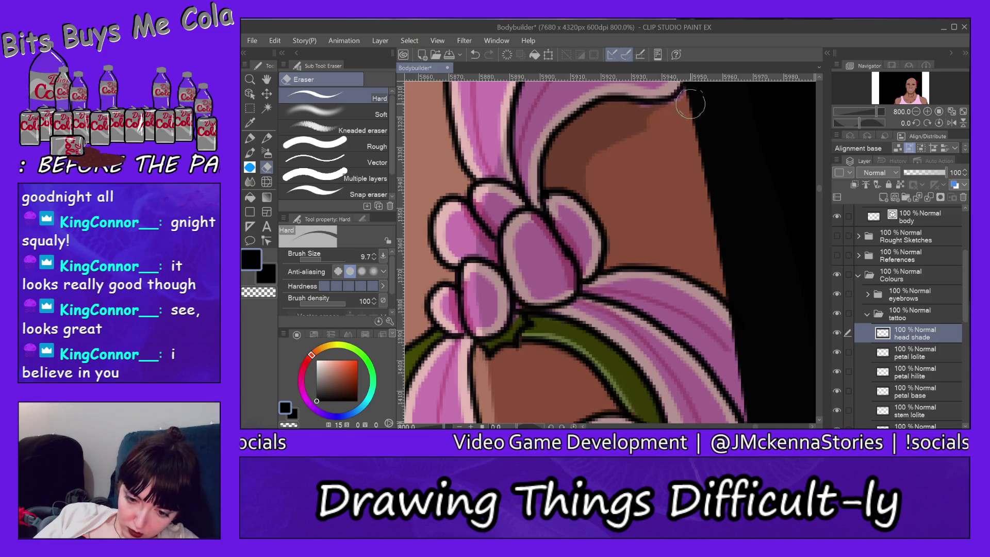
pyautogui.moveTo(665, 114)
pyautogui.mouseDown()
pyautogui.moveTo(582, 122)
pyautogui.moveTo(554, 155)
pyautogui.moveTo(551, 181)
pyautogui.moveTo(586, 191)
pyautogui.moveTo(581, 150)
pyautogui.moveTo(661, 137)
pyautogui.moveTo(579, 177)
pyautogui.mouseUp()
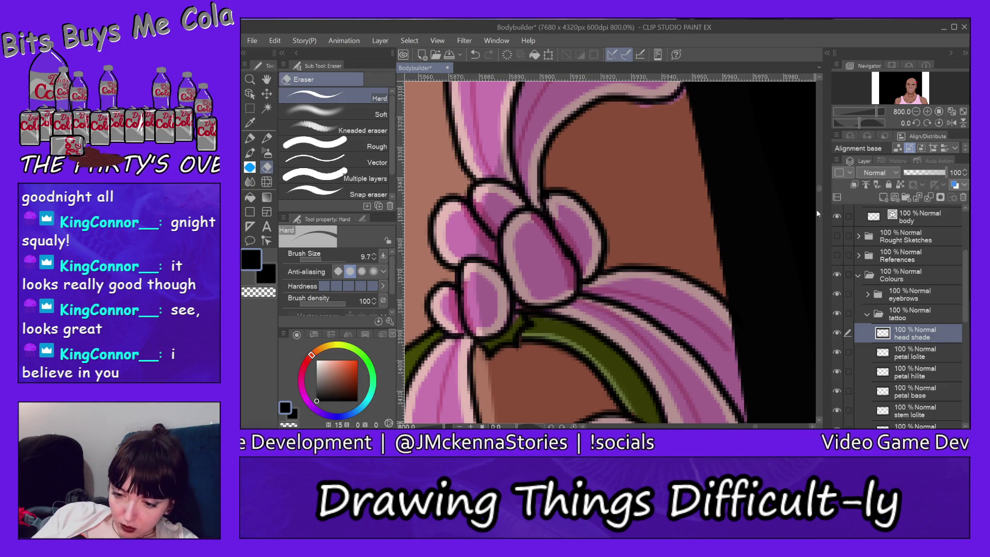
pyautogui.scroll(5, 818, 187)
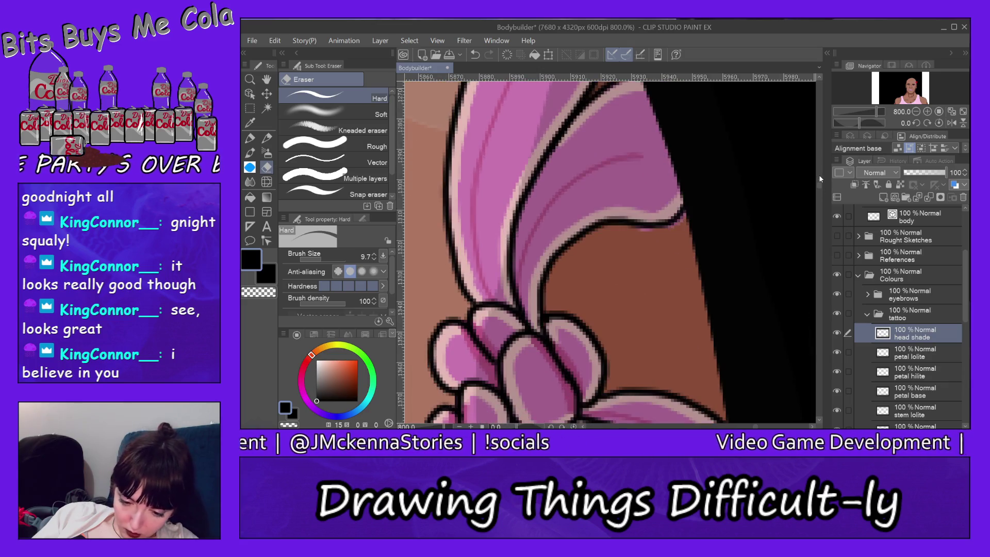
pyautogui.scroll(5, 820, 188)
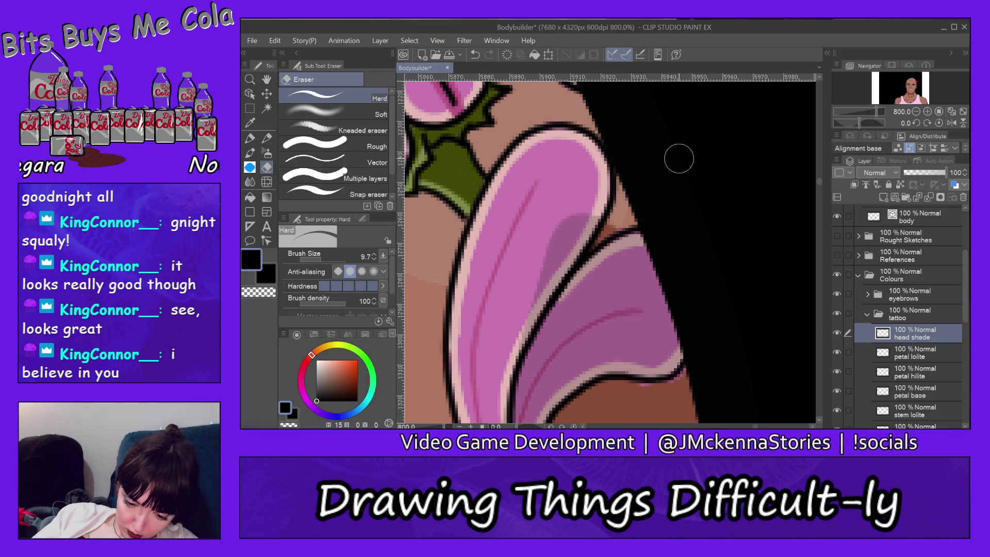
pyautogui.moveTo(820, 179)
pyautogui.mouseDown()
pyautogui.moveTo(820, 206)
pyautogui.moveTo(795, 181)
pyautogui.mouseUp()
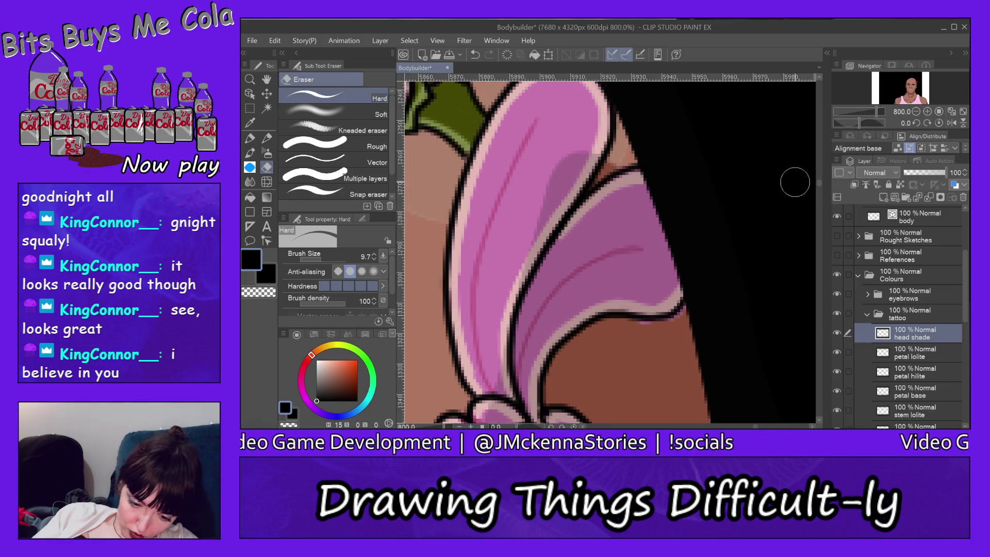
# - On the petal base layer, erase the stray pink below the lower-right petal outline
pyautogui.keyDown('ctrl'); pyautogui.keyDown('shift'); pyautogui.click(508, 226); pyautogui.keyUp('shift'); pyautogui.keyUp('ctrl')
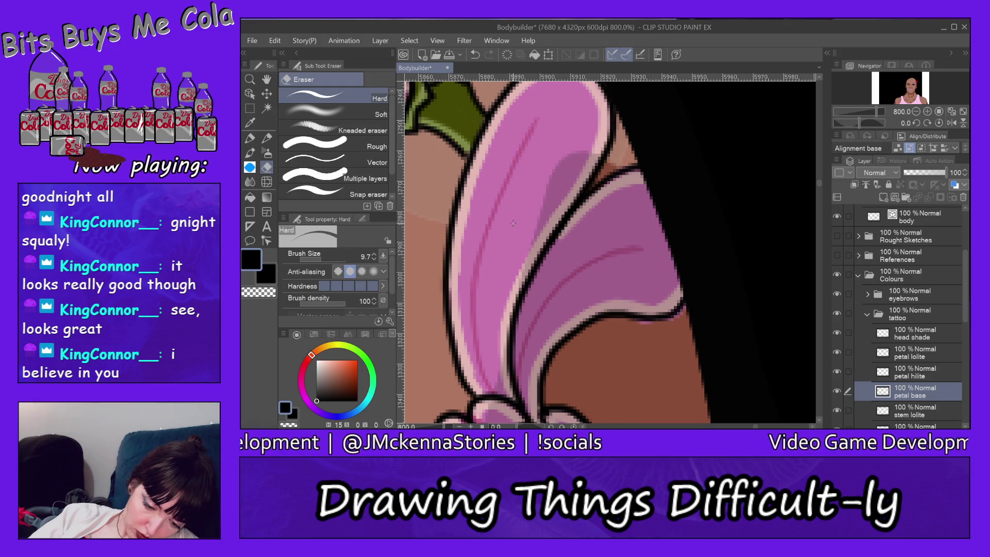
pyautogui.moveTo(638, 328); pyautogui.dragTo(666, 323)
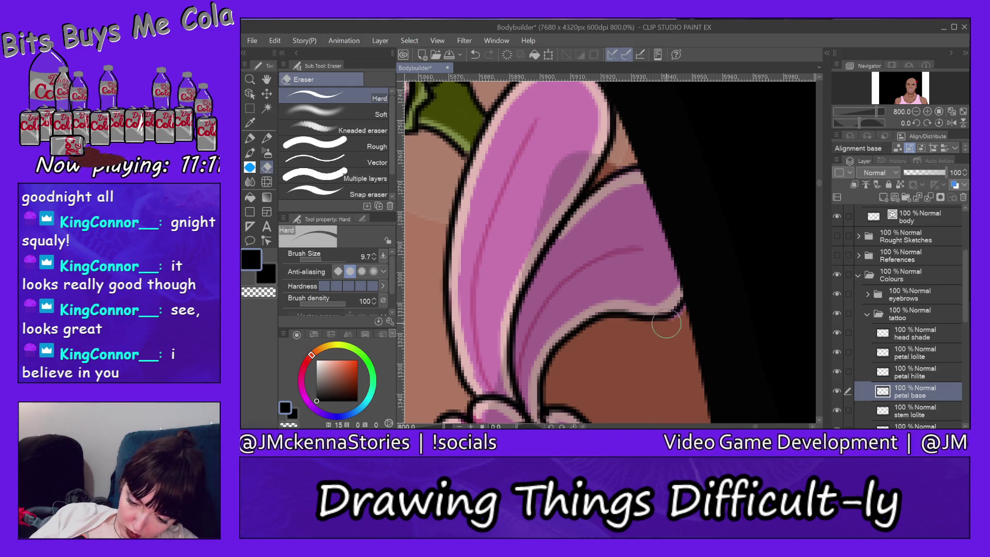
pyautogui.moveTo(820, 188)
pyautogui.mouseDown()
pyautogui.moveTo(821, 178)
pyautogui.moveTo(821, 192)
pyautogui.mouseUp()
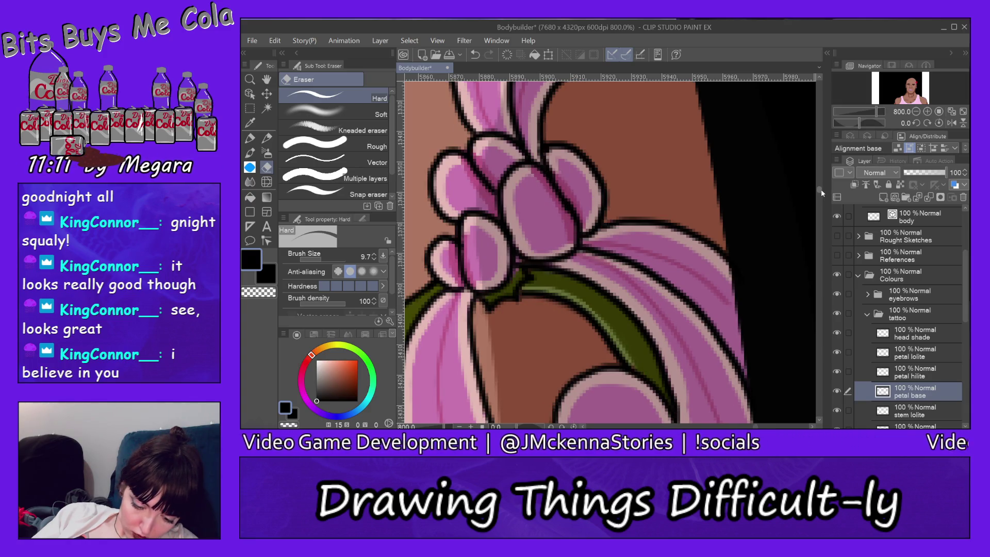
pyautogui.scroll(-3, 821, 190)
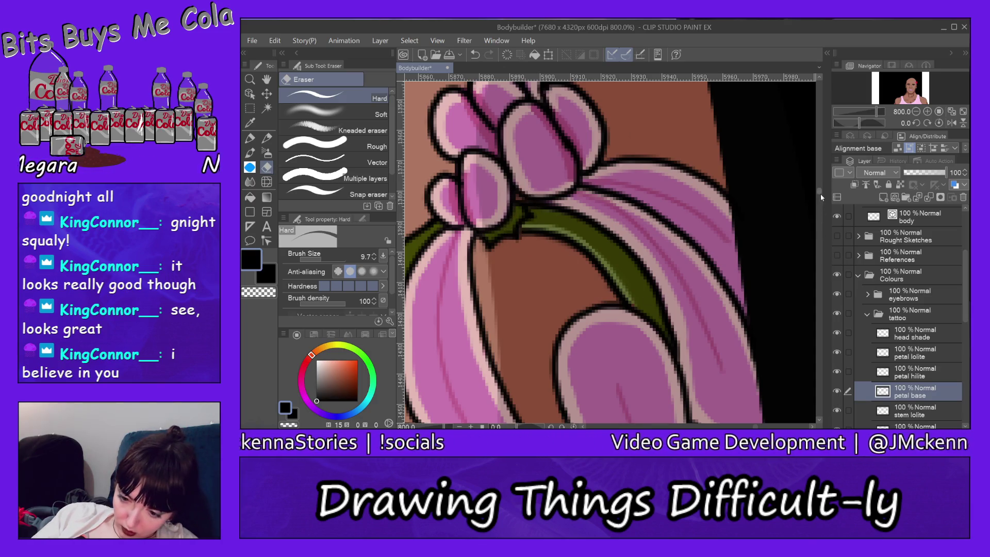
pyautogui.moveTo(821, 194); pyautogui.dragTo(818, 193)
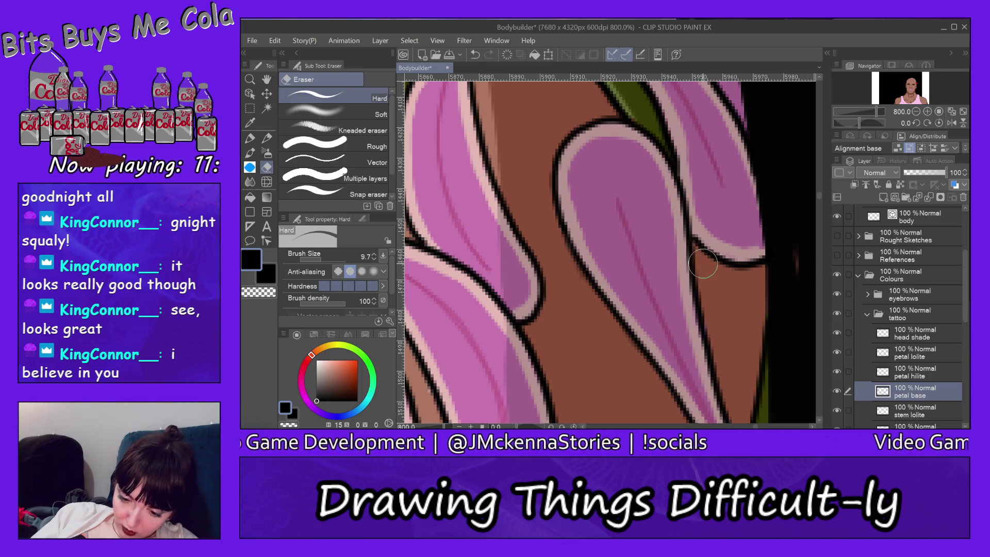
pyautogui.moveTo(820, 197); pyautogui.dragTo(820, 200)
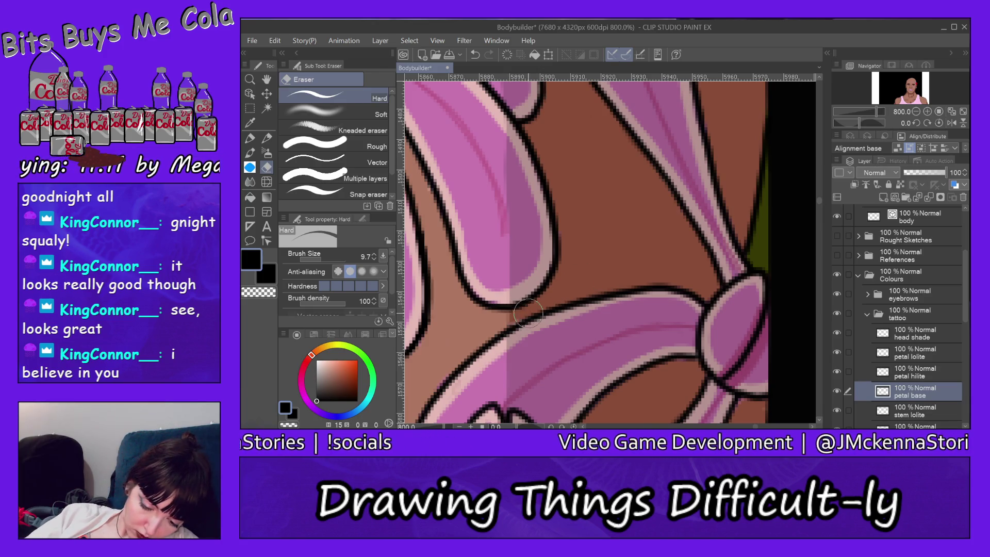
pyautogui.moveTo(820, 202); pyautogui.dragTo(820, 208)
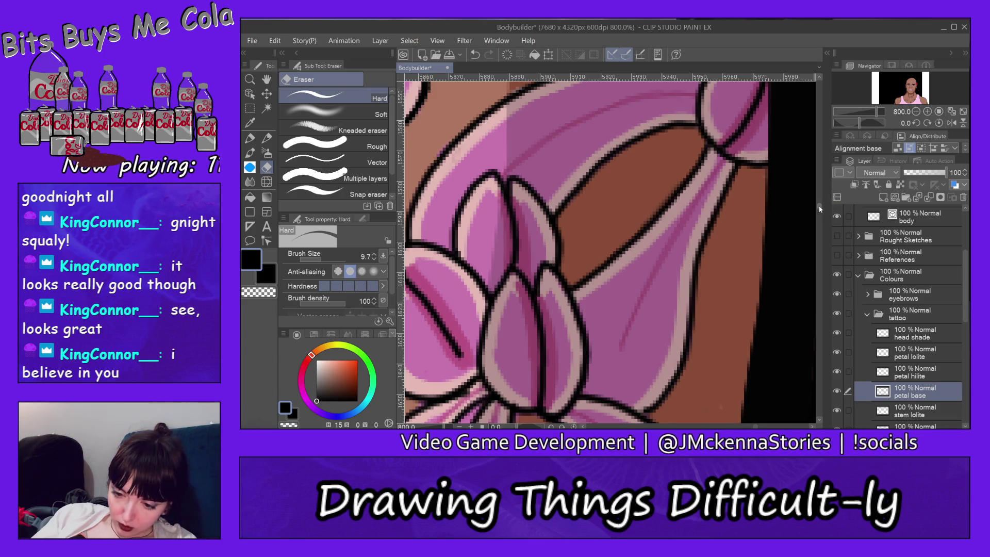
pyautogui.moveTo(819, 208); pyautogui.dragTo(820, 213)
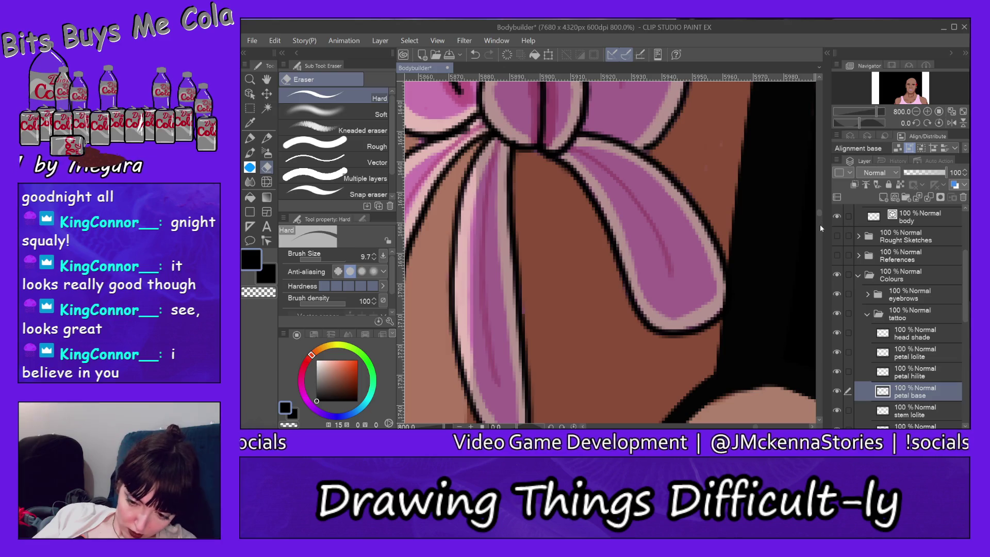
pyautogui.scroll(-5, 818, 212)
# - Scroll and pan around the flower to inspect the skin left of it and the lower petals
pyautogui.scroll(3, 818, 212)
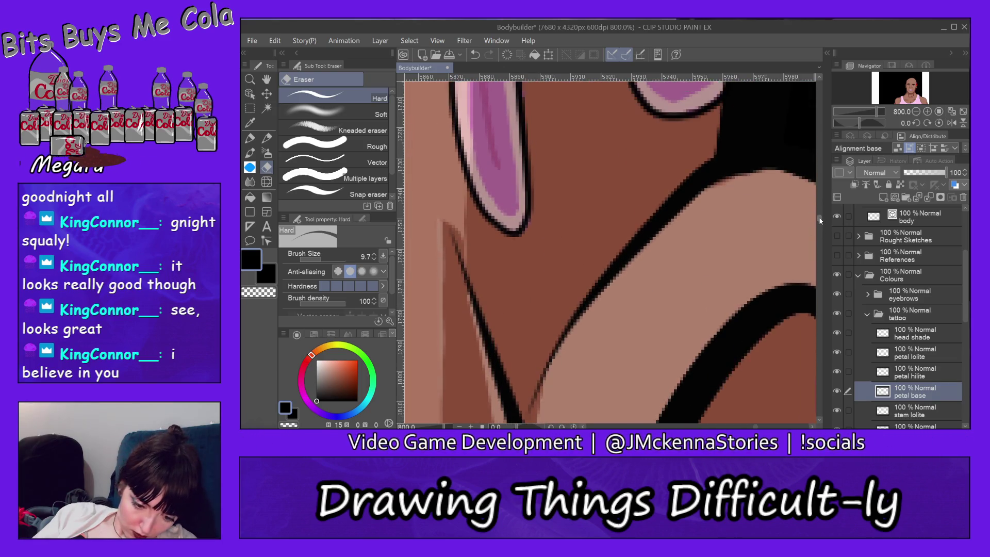
pyautogui.scroll(3, 819, 213)
pyautogui.scroll(-3, 818, 215)
pyautogui.scroll(3, 818, 214)
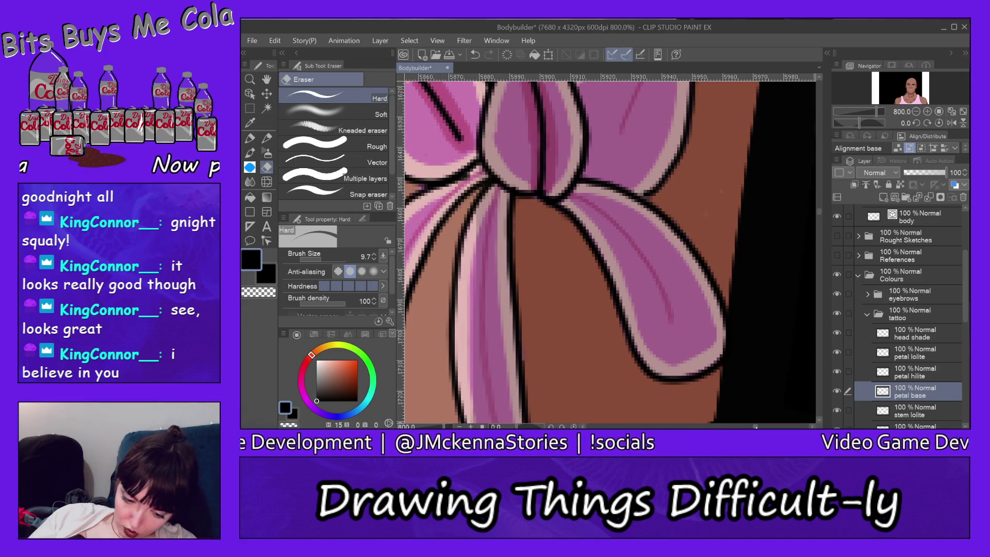
pyautogui.scroll(3, 818, 213)
pyautogui.scroll(-3, 818, 212)
pyautogui.hscroll(-3, 818, 212)
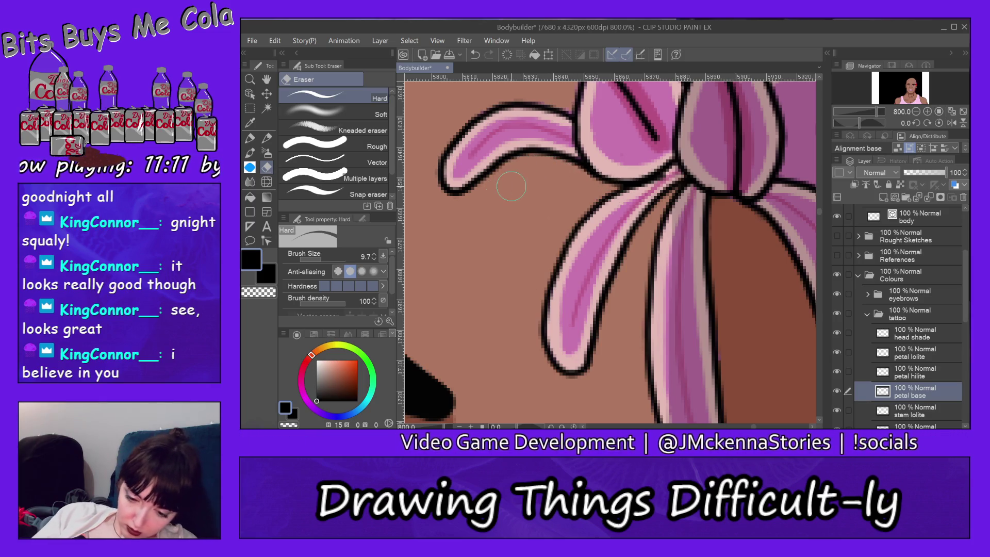
pyautogui.scroll(5, 819, 215)
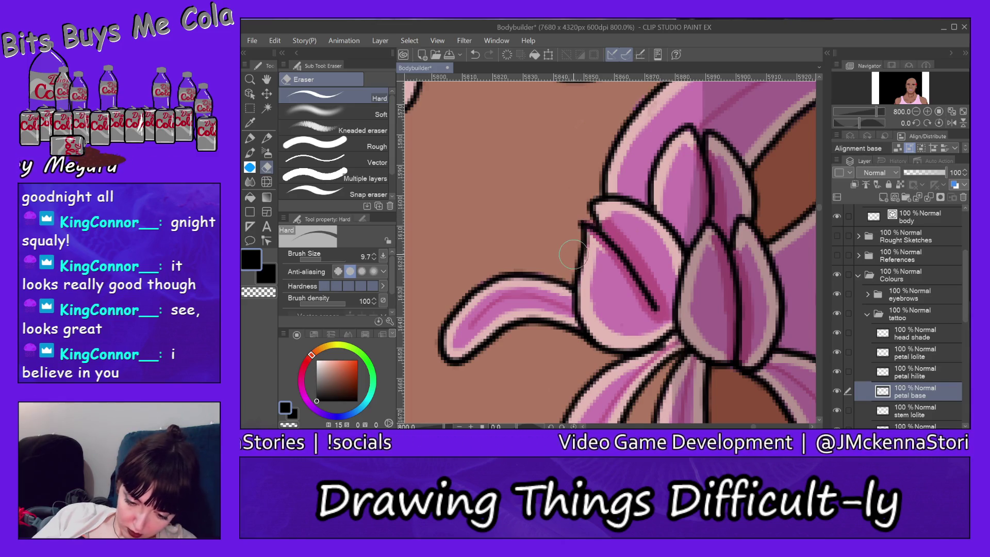
pyautogui.moveTo(818, 206); pyautogui.dragTo(818, 200)
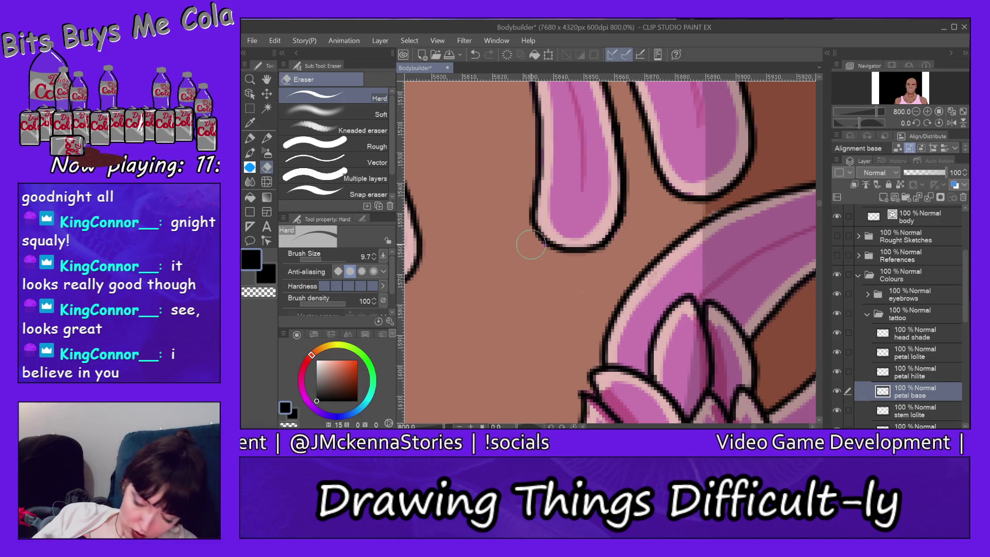
pyautogui.scroll(5, 821, 201)
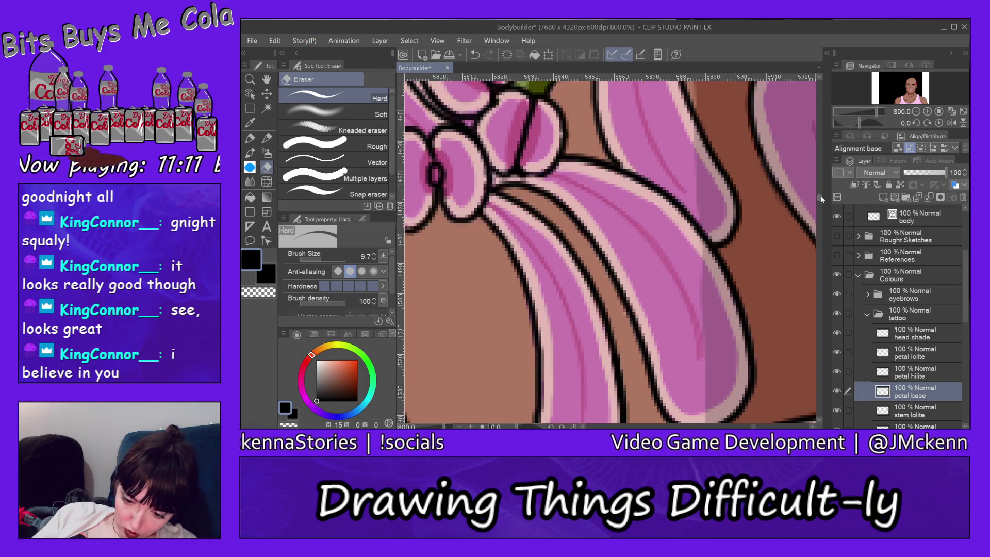
pyautogui.moveTo(821, 198); pyautogui.dragTo(824, 178)
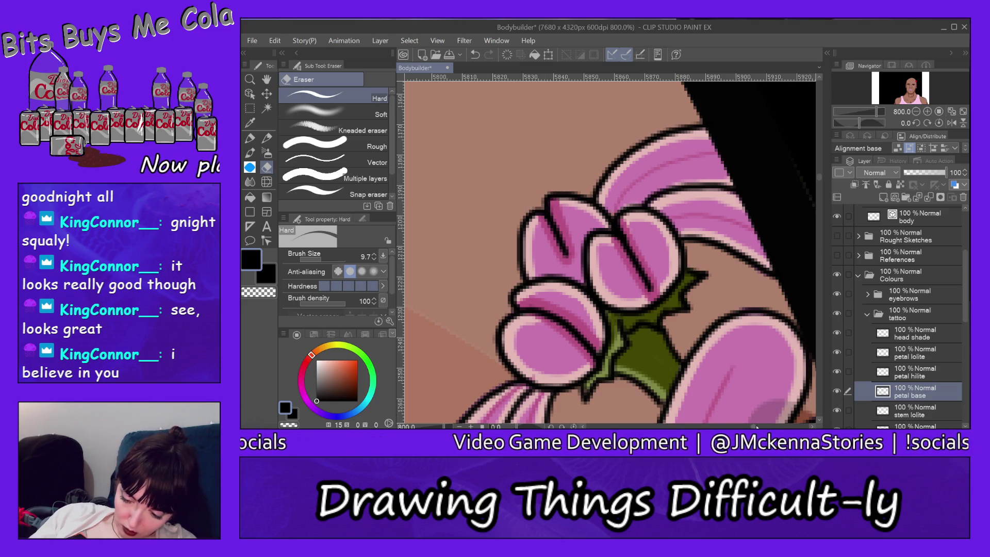
pyautogui.moveTo(754, 427); pyautogui.dragTo(757, 413)
pyautogui.moveTo(819, 179); pyautogui.dragTo(821, 188)
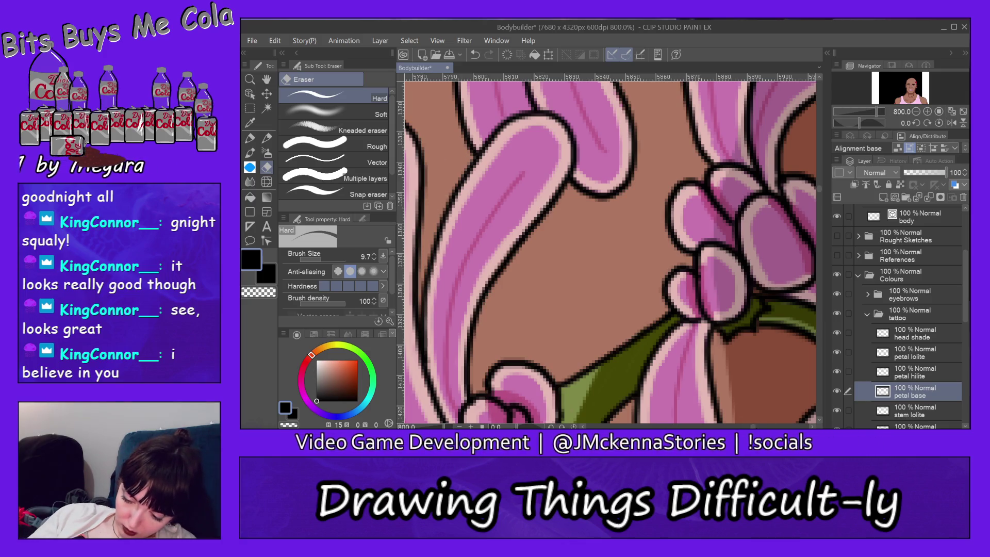
pyautogui.hscroll(-5, 610, 250)
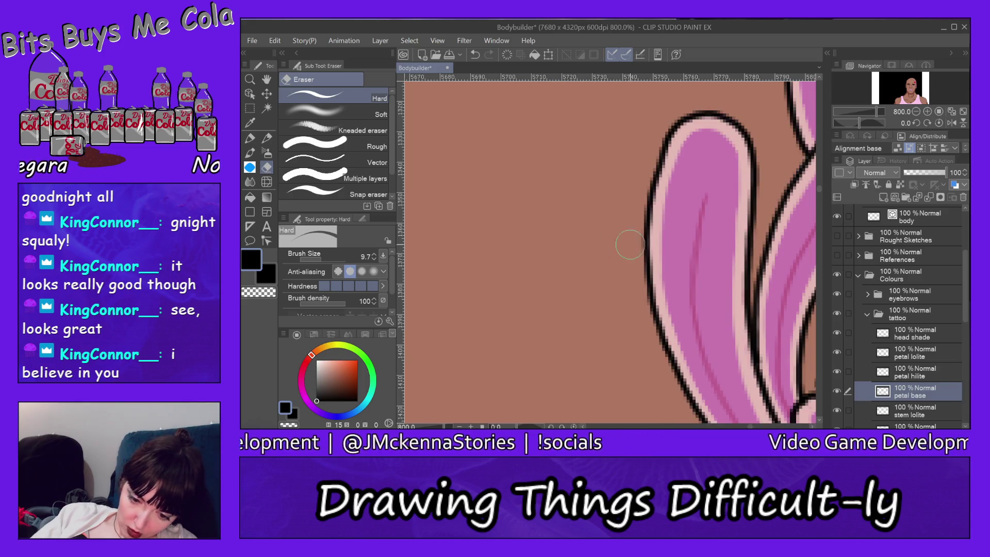
pyautogui.moveTo(820, 191); pyautogui.dragTo(820, 200)
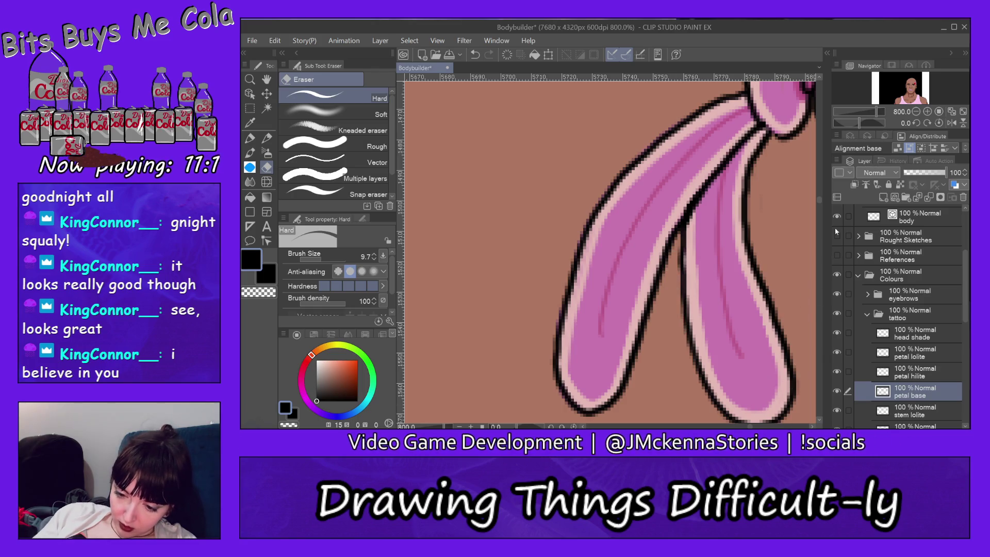
pyautogui.moveTo(820, 202); pyautogui.dragTo(817, 195)
pyautogui.moveTo(751, 427); pyautogui.dragTo(754, 427)
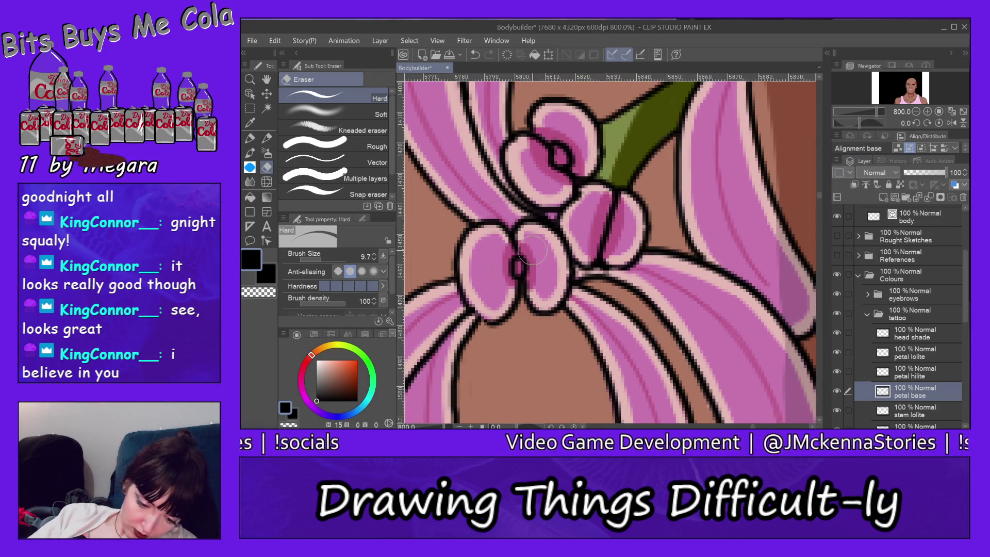
# - Erase along the petal's top-left outline on tattoo 2, then undo that stroke
pyautogui.keyDown('ctrl'); pyautogui.keyDown('shift'); pyautogui.click(522, 249); pyautogui.keyUp('shift'); pyautogui.keyUp('ctrl')
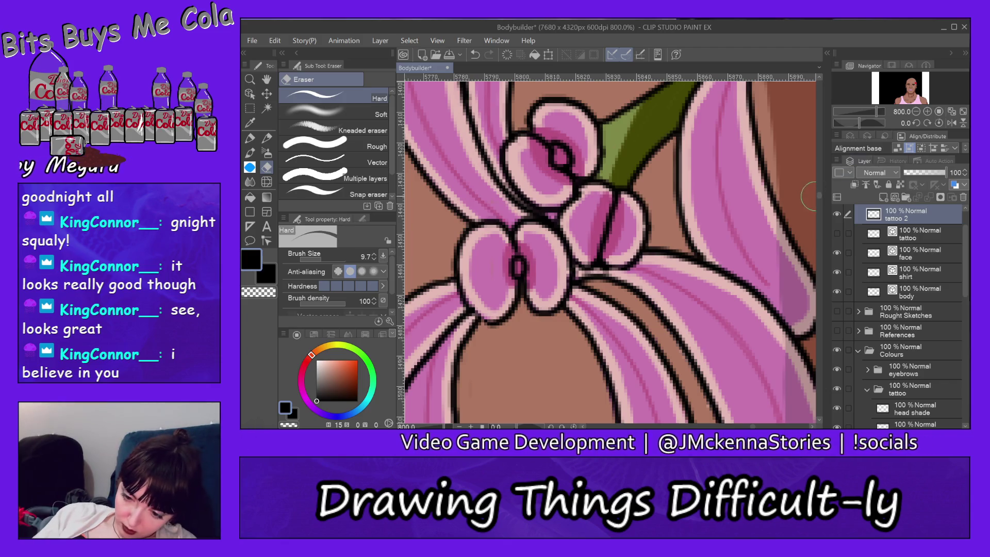
pyautogui.moveTo(818, 198); pyautogui.dragTo(817, 212)
pyautogui.moveTo(674, 164)
pyautogui.mouseDown()
pyautogui.moveTo(669, 173)
pyautogui.moveTo(688, 140)
pyautogui.mouseUp()
pyautogui.click(275, 40)
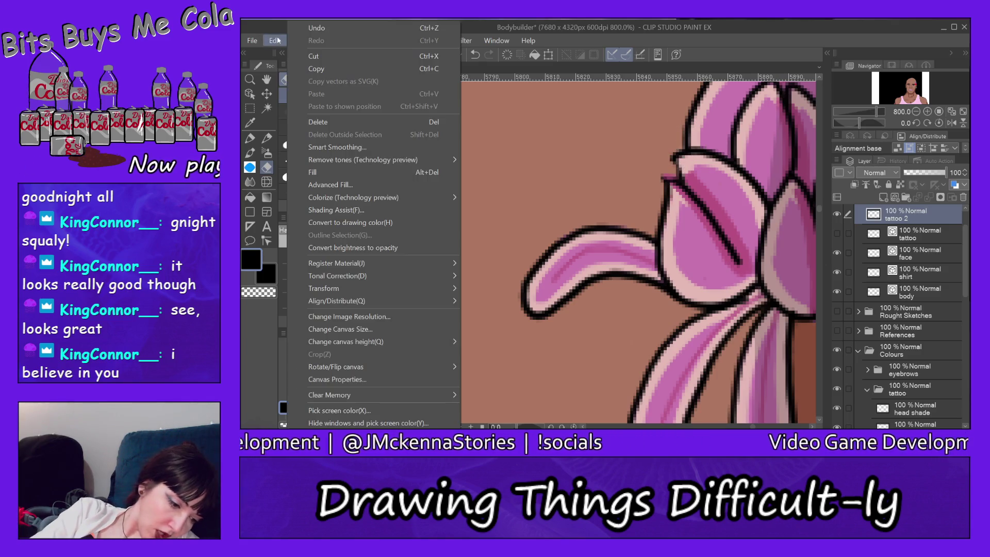
pyautogui.click(344, 32)
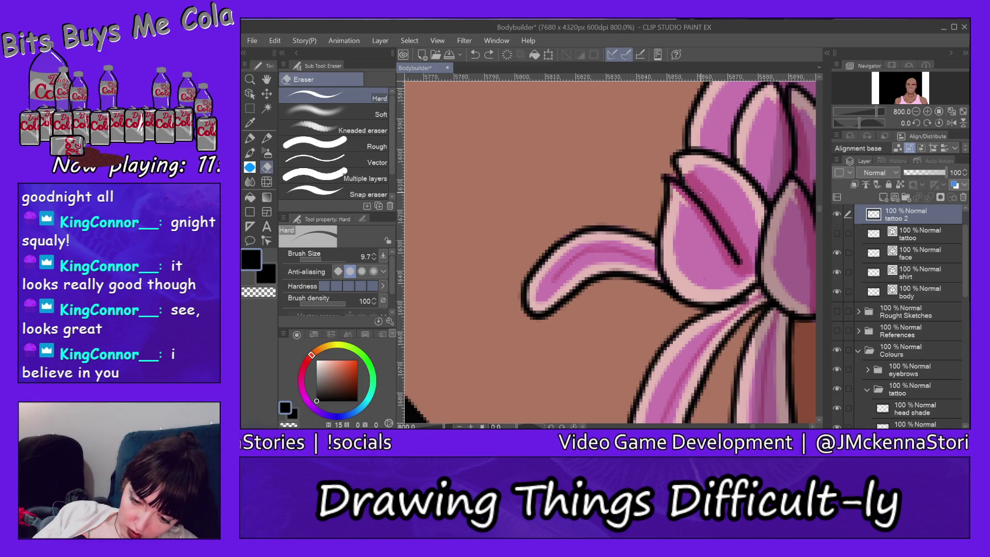
# - Erase the stray mark on the petal outline in the petal lolite layer, then reselect tattoo 2
pyautogui.keyDown('ctrl'); pyautogui.keyDown('shift'); pyautogui.click(709, 187); pyautogui.keyUp('shift'); pyautogui.keyUp('ctrl')
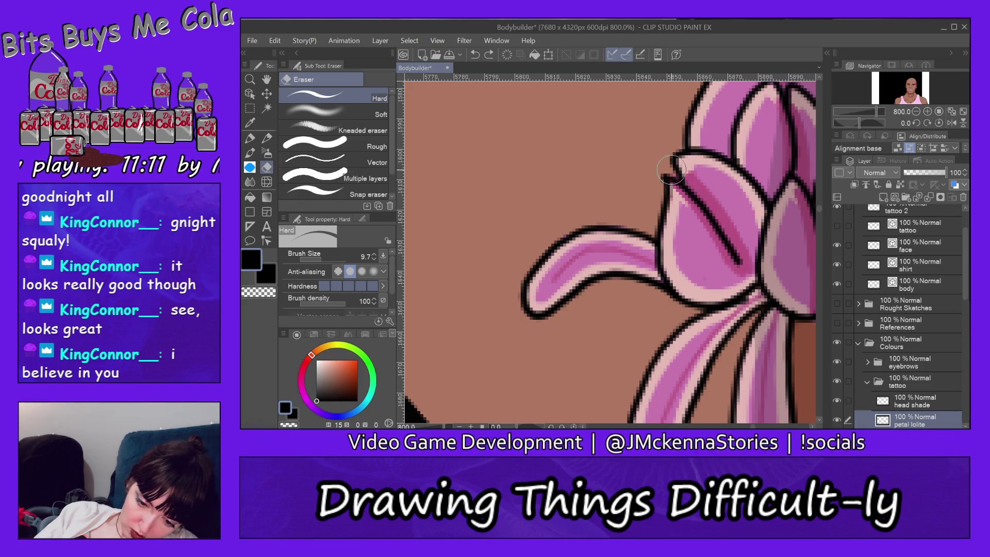
pyautogui.click(668, 171)
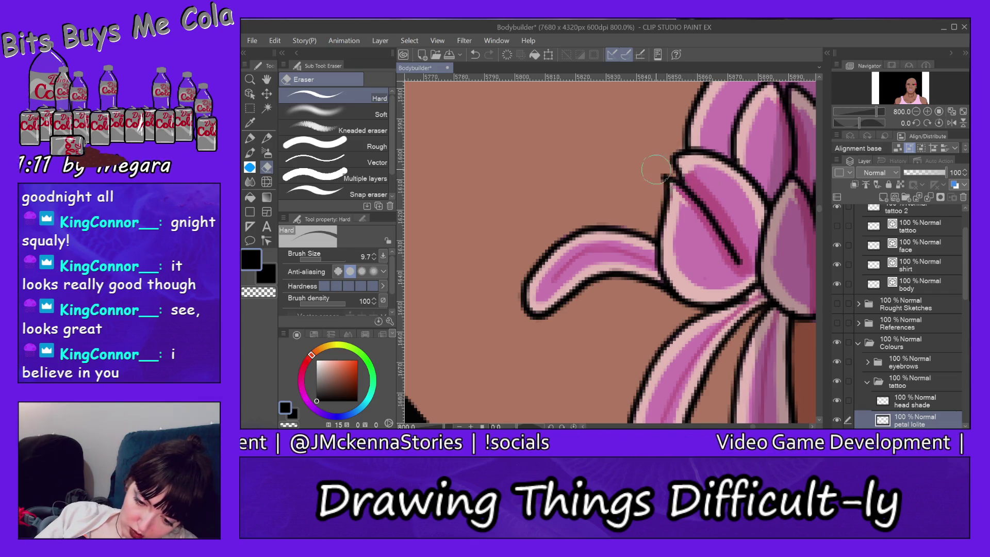
pyautogui.moveTo(820, 212); pyautogui.dragTo(818, 213)
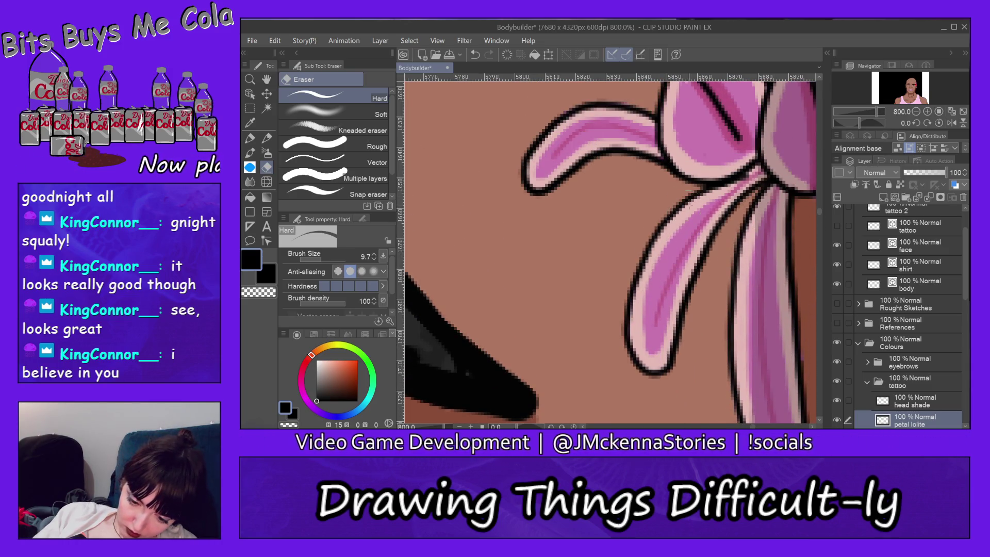
pyautogui.keyDown('ctrl'); pyautogui.keyDown('shift'); pyautogui.click(694, 228); pyautogui.keyUp('shift'); pyautogui.keyUp('ctrl')
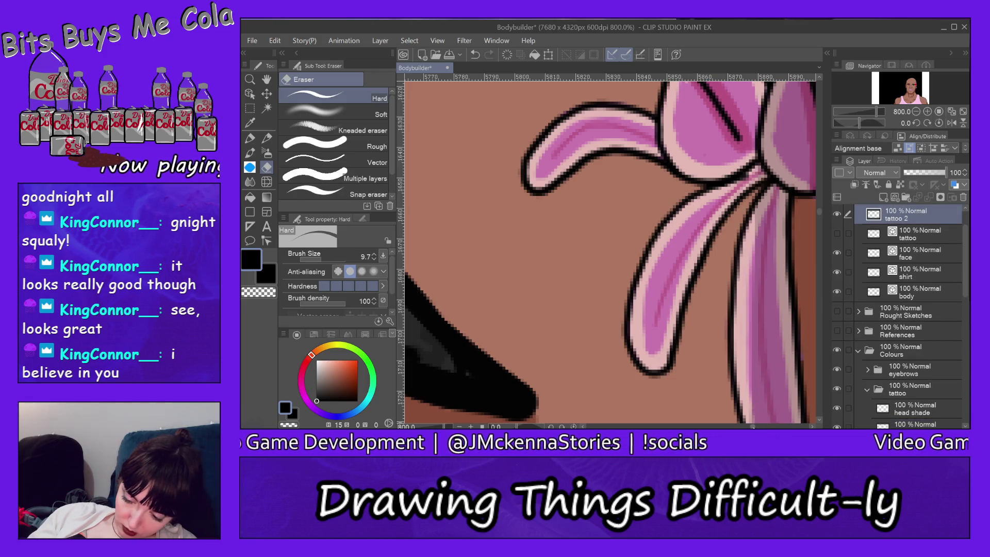
# - Pan the canvas and look through the File and Edit menus without running a command
pyautogui.hscroll(5, 610, 250)
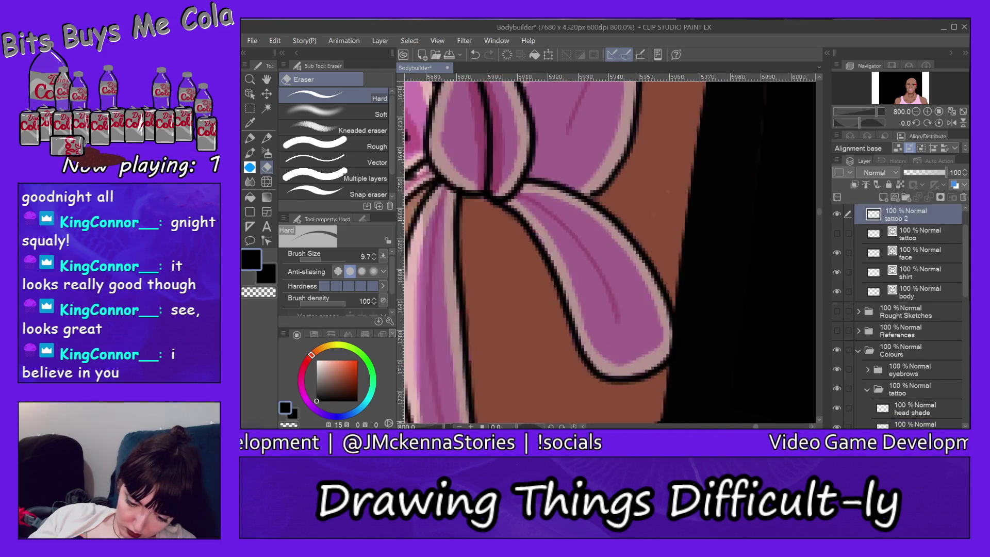
pyautogui.hscroll(-2, 610, 250)
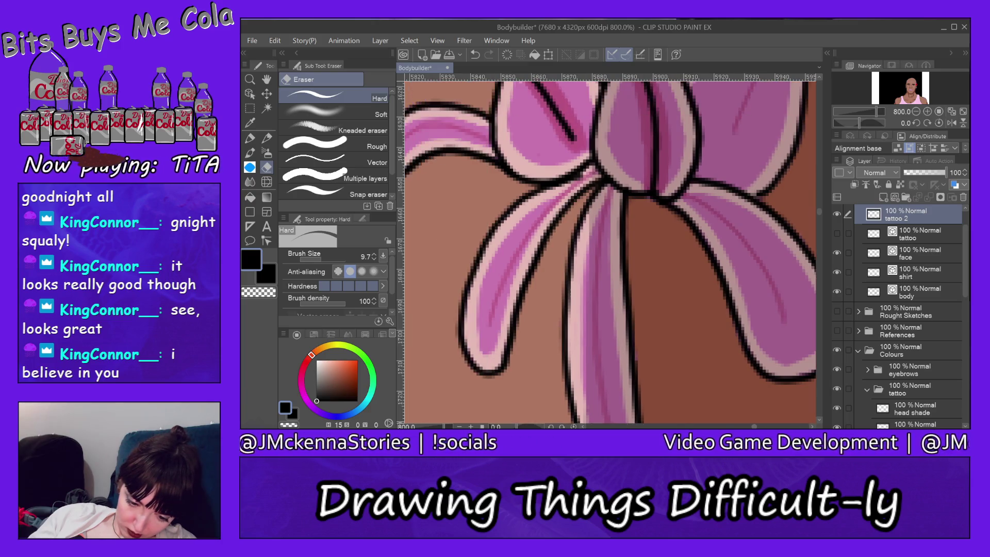
pyautogui.moveTo(819, 214); pyautogui.dragTo(815, 199)
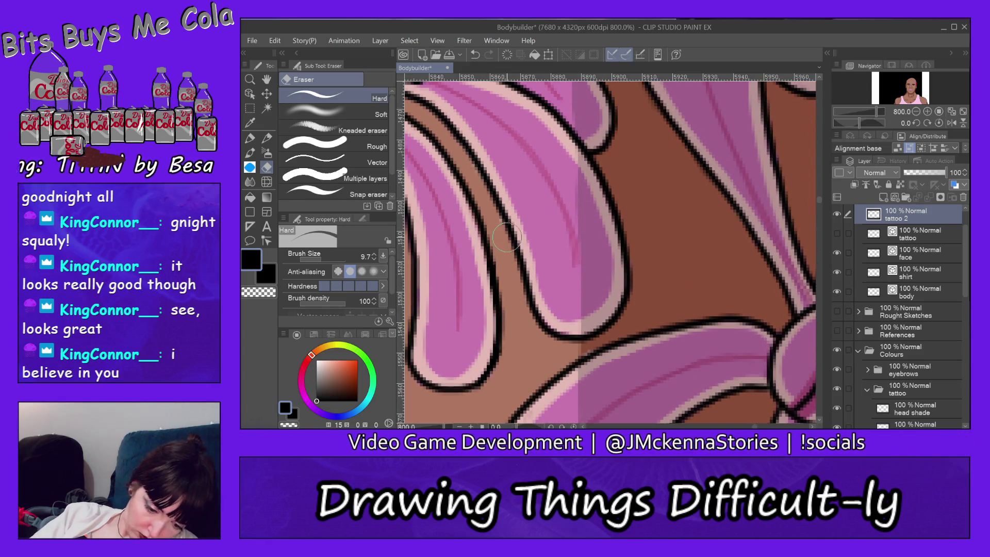
pyautogui.click(252, 40)
pyautogui.click(275, 40)
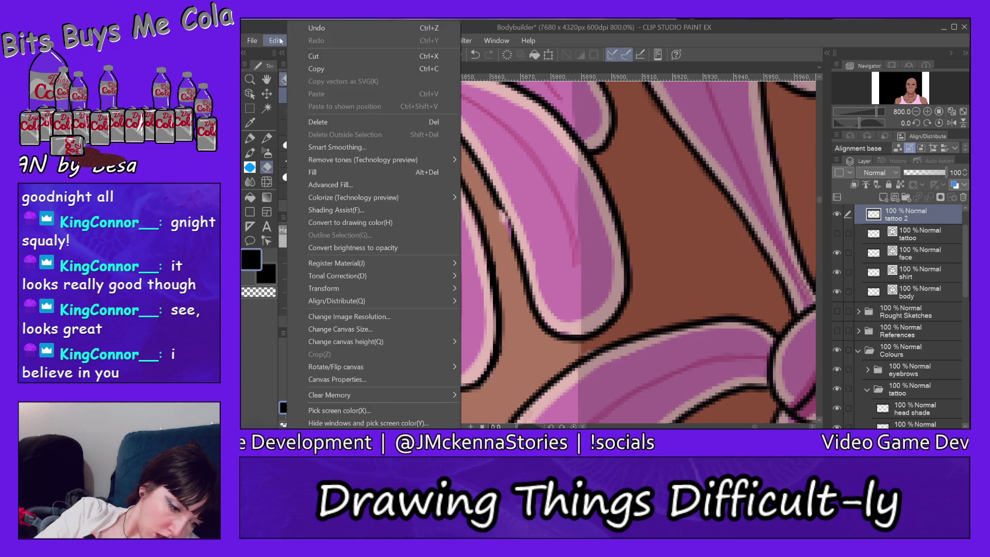
pyautogui.click(327, 28)
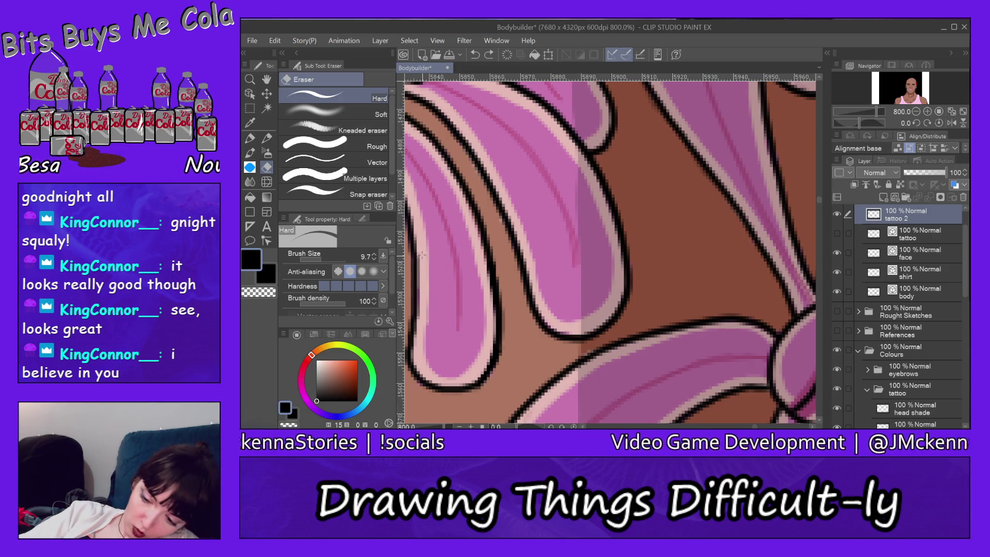
# - Select the petal hilite layer and pick the Zoom Out sub tool
pyautogui.keyDown('ctrl'); pyautogui.keyDown('shift'); pyautogui.click(422, 253); pyautogui.keyUp('shift'); pyautogui.keyUp('ctrl')
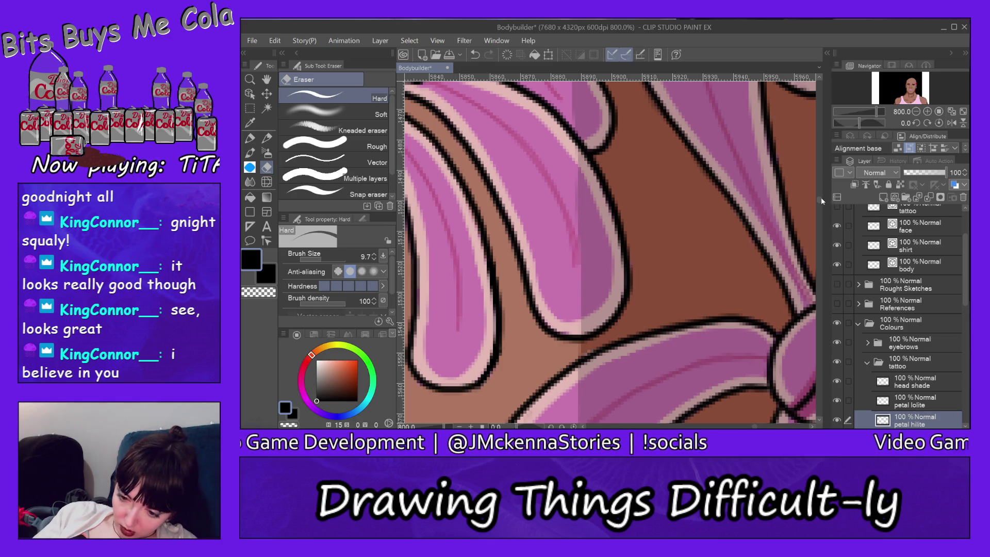
pyautogui.moveTo(820, 202); pyautogui.dragTo(822, 172)
pyautogui.click(250, 79)
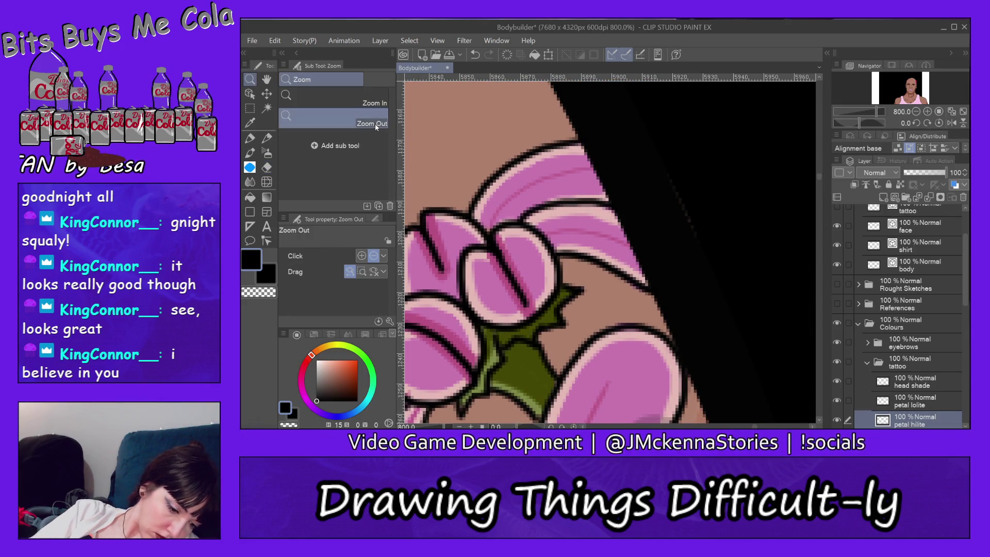
# - Check the tattoo at 200%, select the Body hilite layer, return to 800% and take the Eraser
pyautogui.click(743, 226)
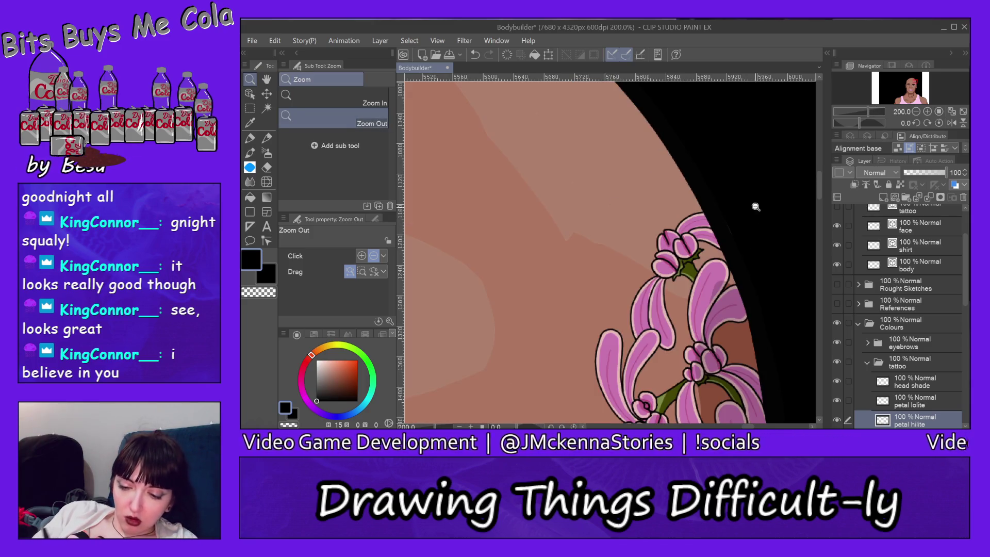
pyautogui.keyDown('ctrl'); pyautogui.keyDown('shift'); pyautogui.click(647, 196); pyautogui.keyUp('shift'); pyautogui.keyUp('ctrl')
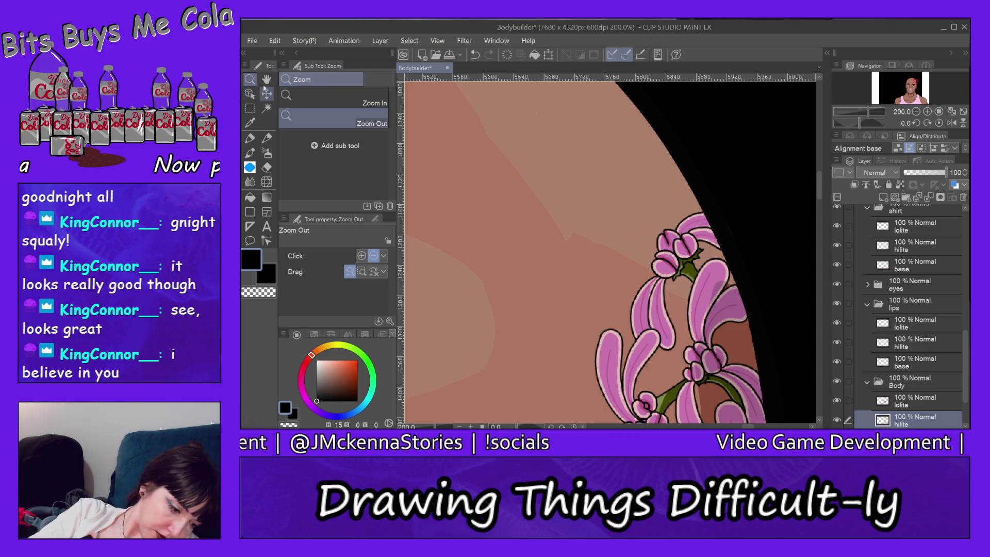
pyautogui.click(340, 99)
pyautogui.click(727, 230)
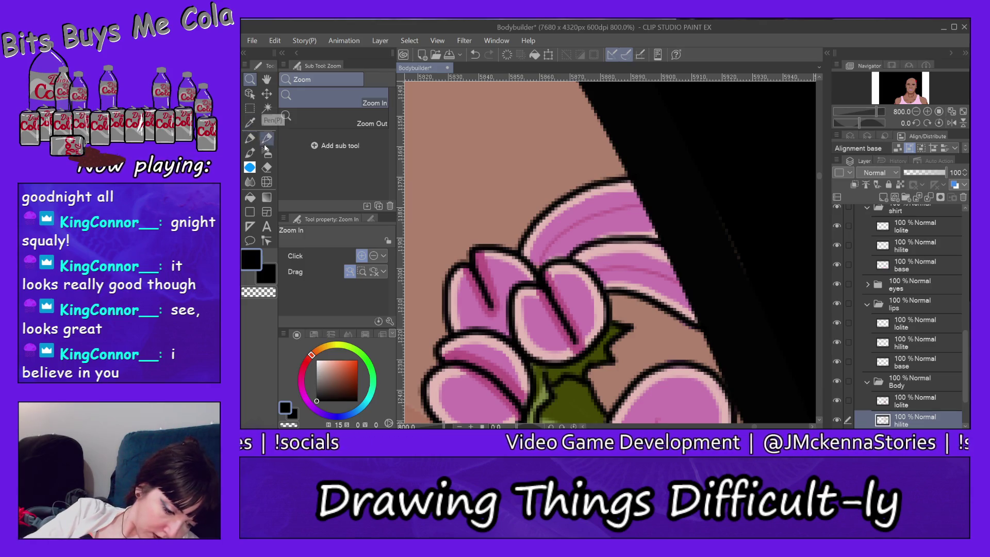
pyautogui.click(266, 167)
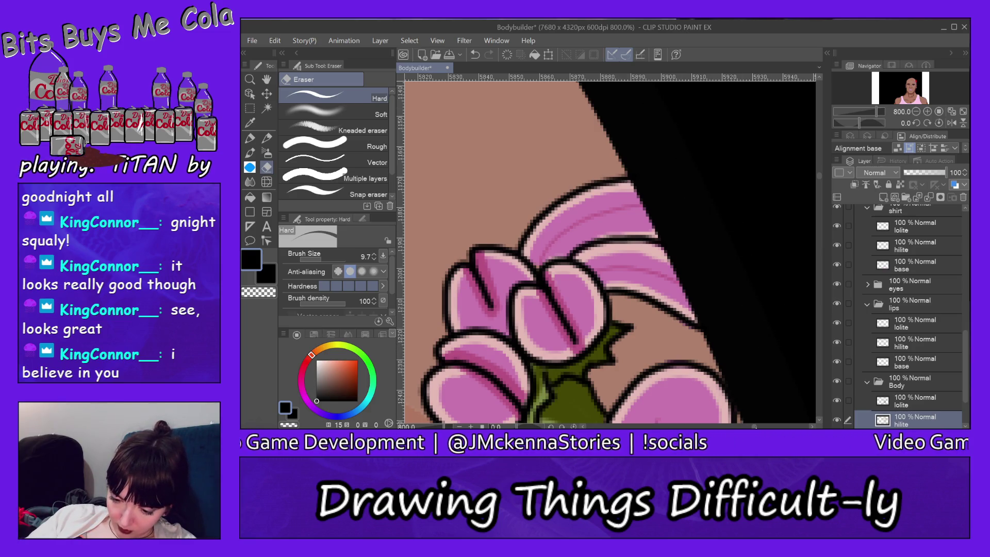
pyautogui.hscroll(3, 608, 248)
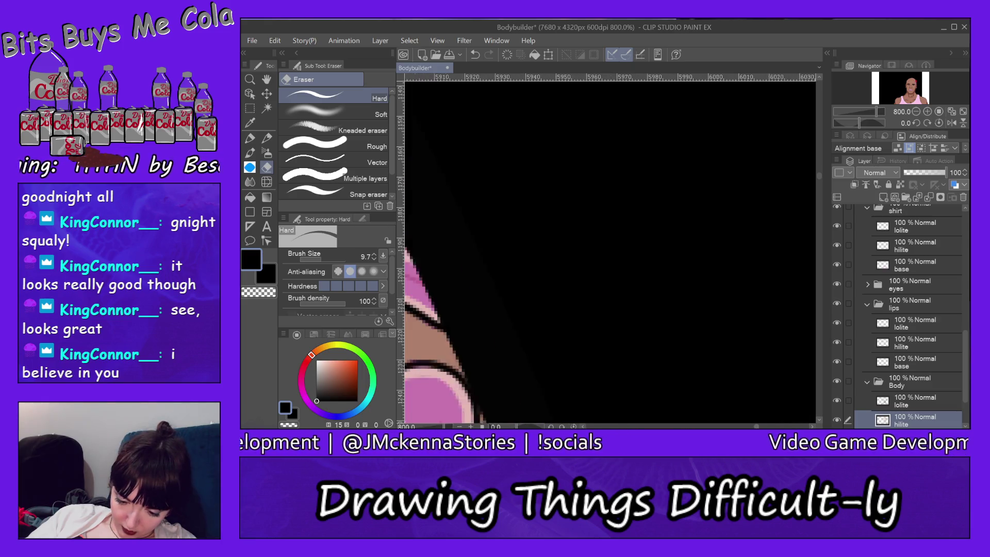
pyautogui.moveTo(818, 176); pyautogui.dragTo(818, 189)
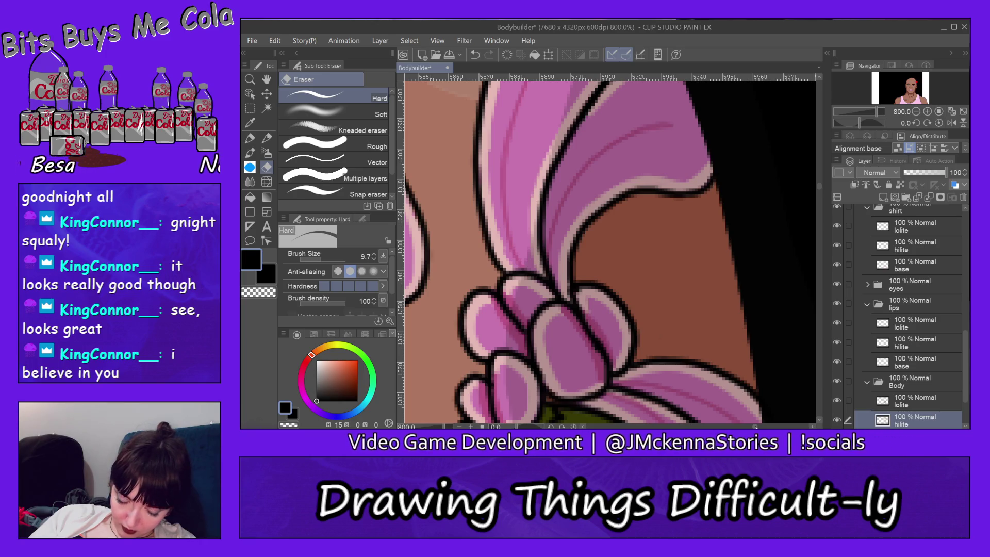
# - Erase the stray reddish speck in the black background on the Body lolite layer
pyautogui.moveTo(756, 426); pyautogui.dragTo(758, 426)
pyautogui.moveTo(819, 189); pyautogui.dragTo(806, 195)
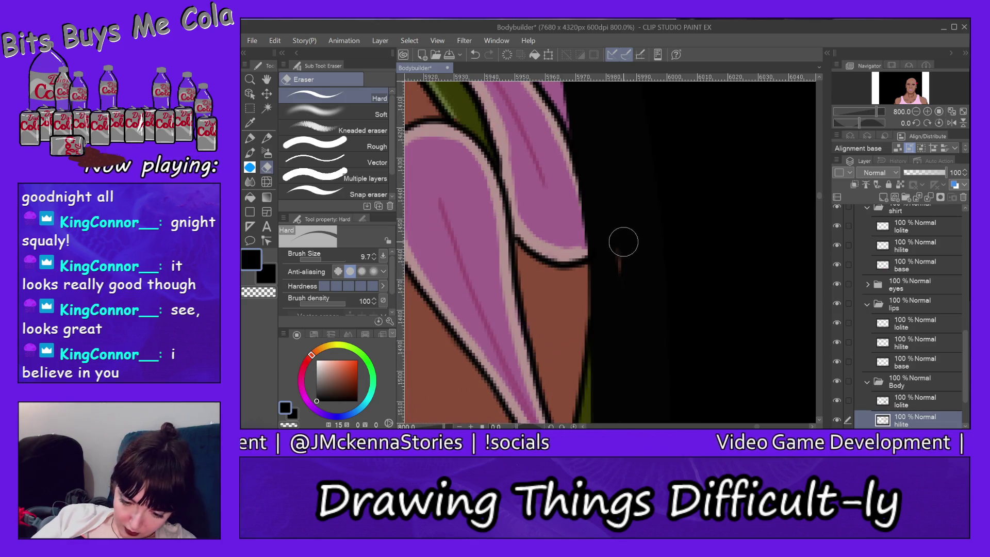
pyautogui.click(911, 394)
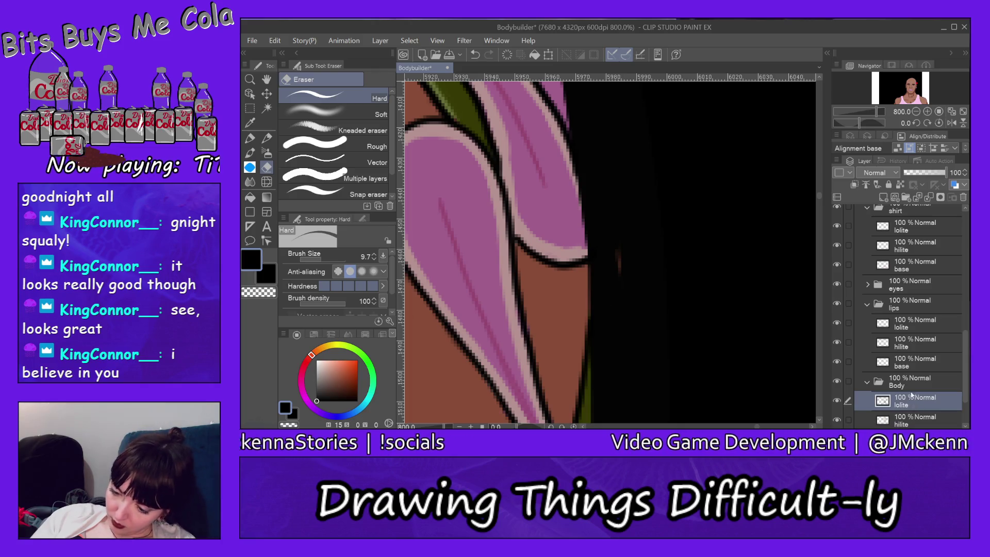
pyautogui.moveTo(617, 243); pyautogui.dragTo(621, 278)
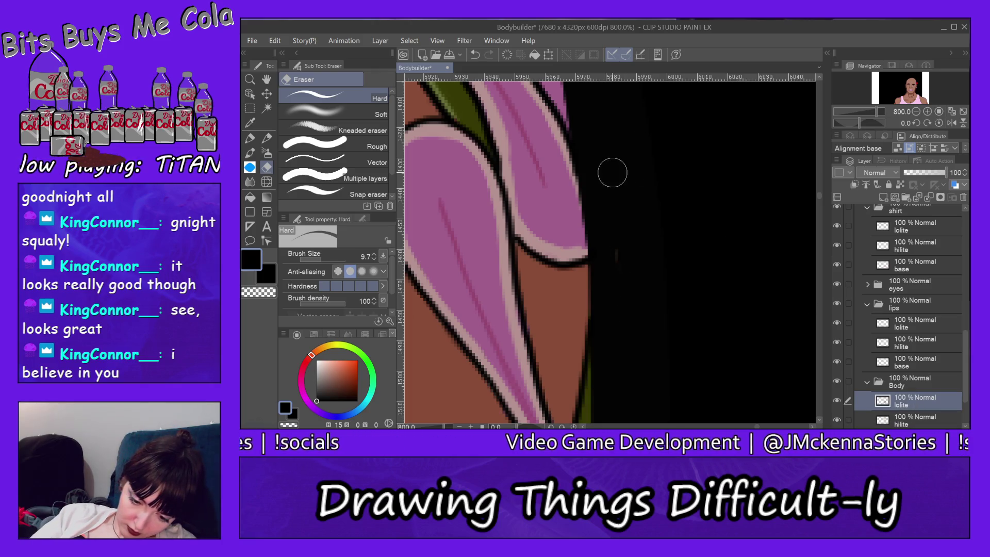
# - Check the body and shirt hilite and lolite layers for the speck's source
pyautogui.click(915, 424)
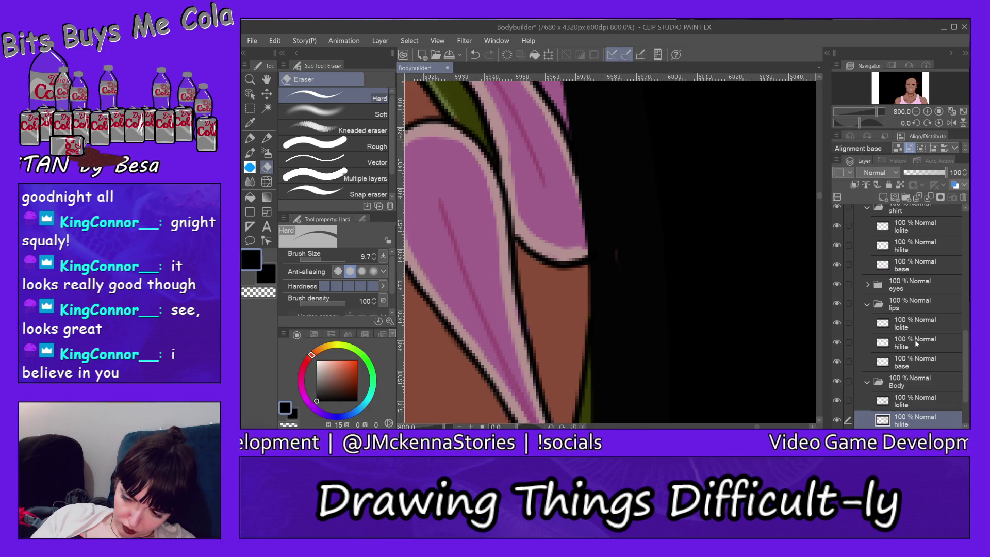
pyautogui.click(924, 247)
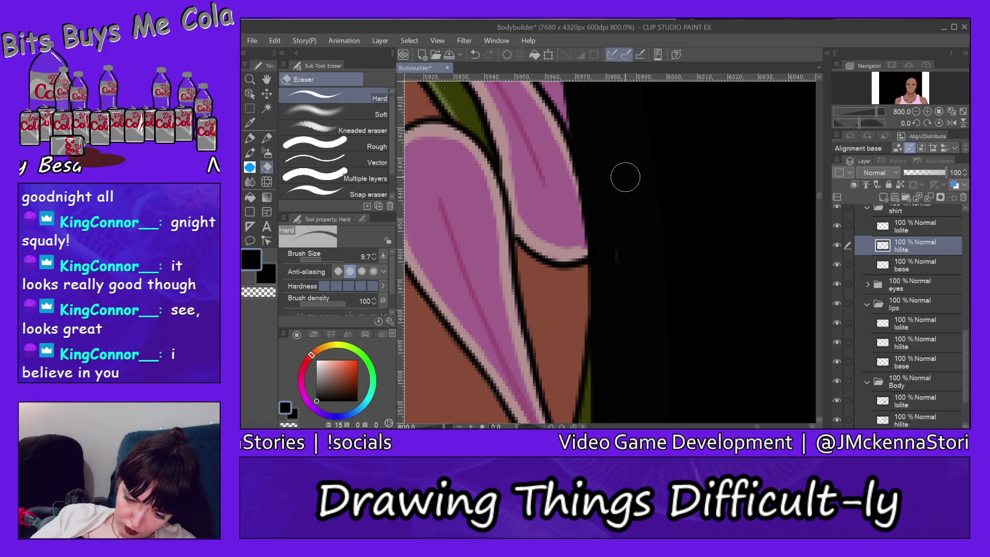
pyautogui.click(926, 227)
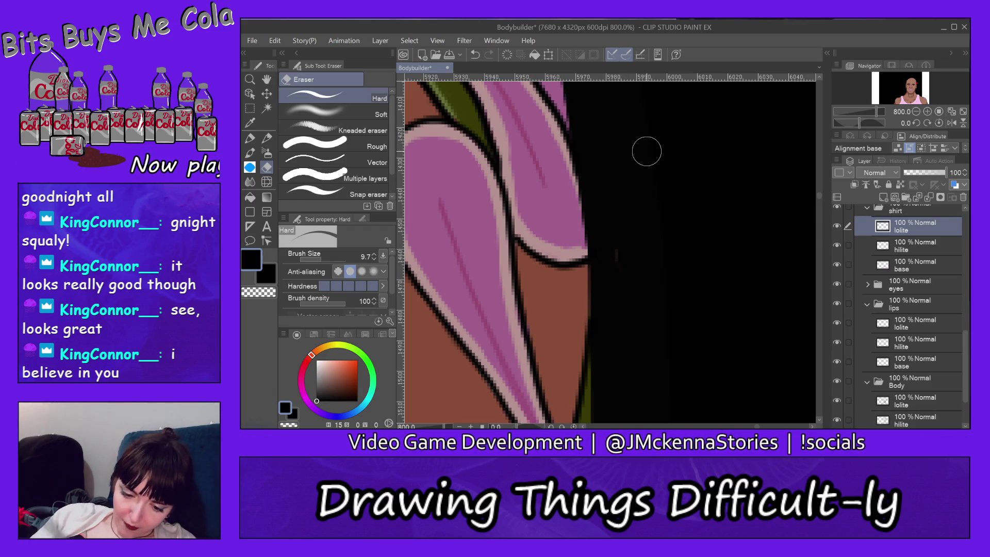
pyautogui.click(912, 404)
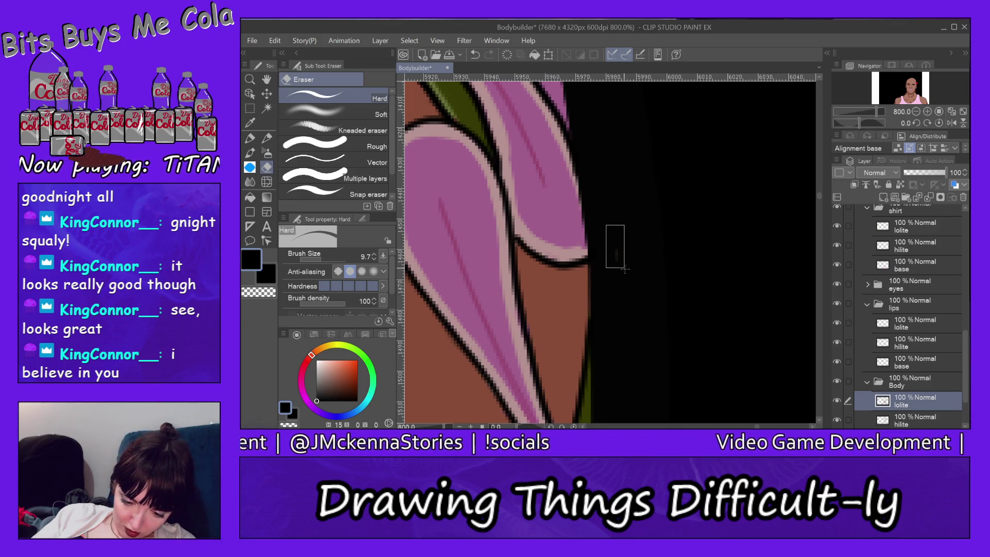
# - Make the tattoo's head shade layer the working layer again
pyautogui.keyDown('ctrl'); pyautogui.click(624, 268); pyautogui.keyUp('ctrl')
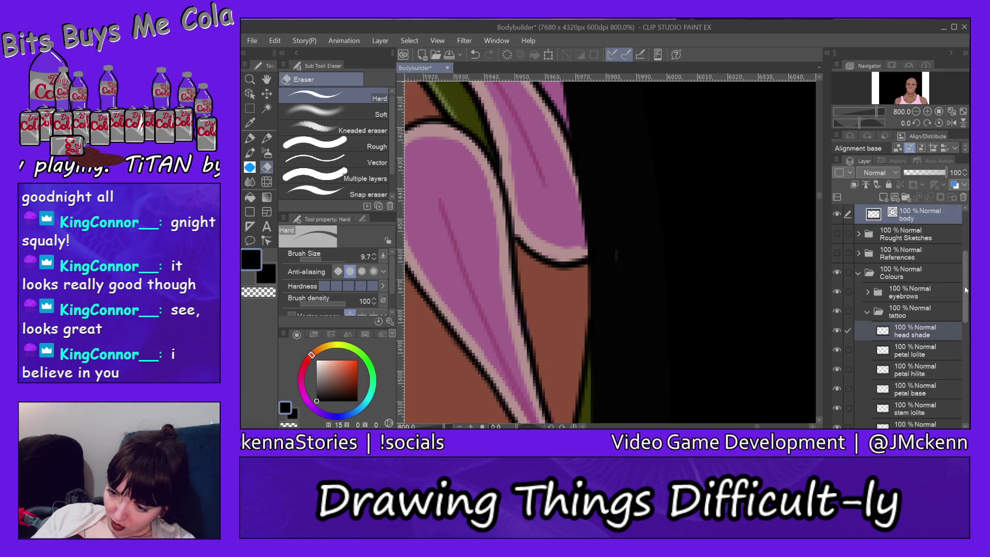
pyautogui.scroll(5, 960, 237)
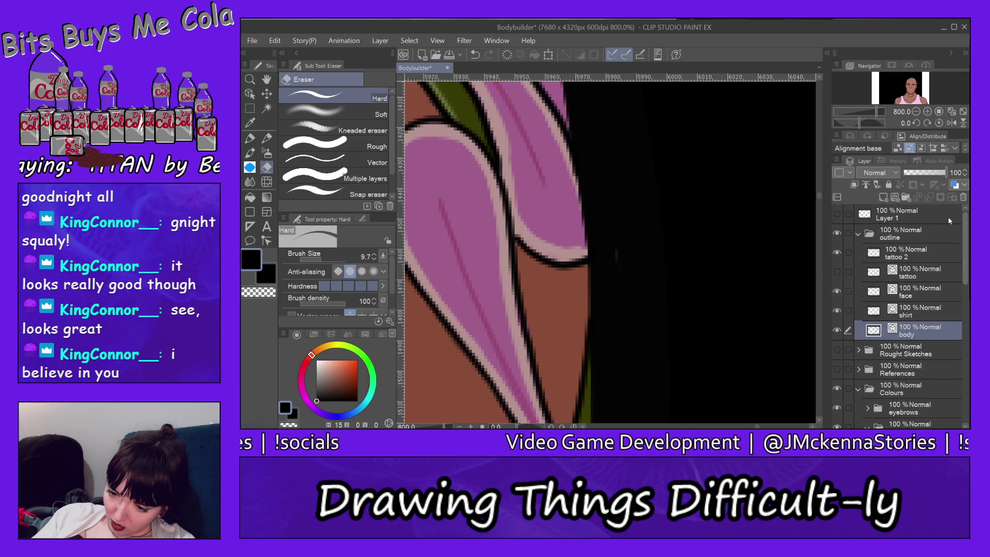
pyautogui.scroll(-5, 961, 284)
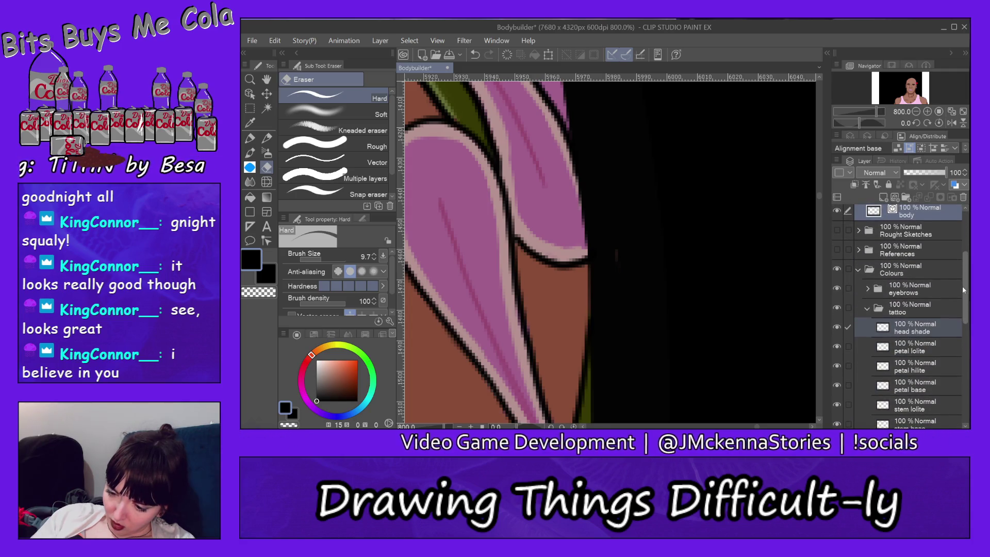
pyautogui.click(920, 324)
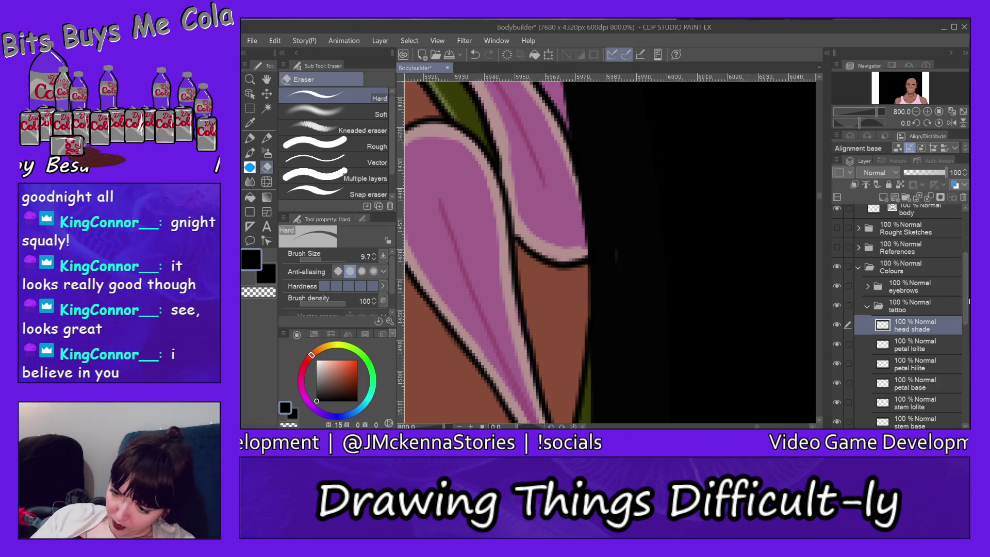
pyautogui.scroll(-1, 963, 313)
pyautogui.scroll(-4, 962, 314)
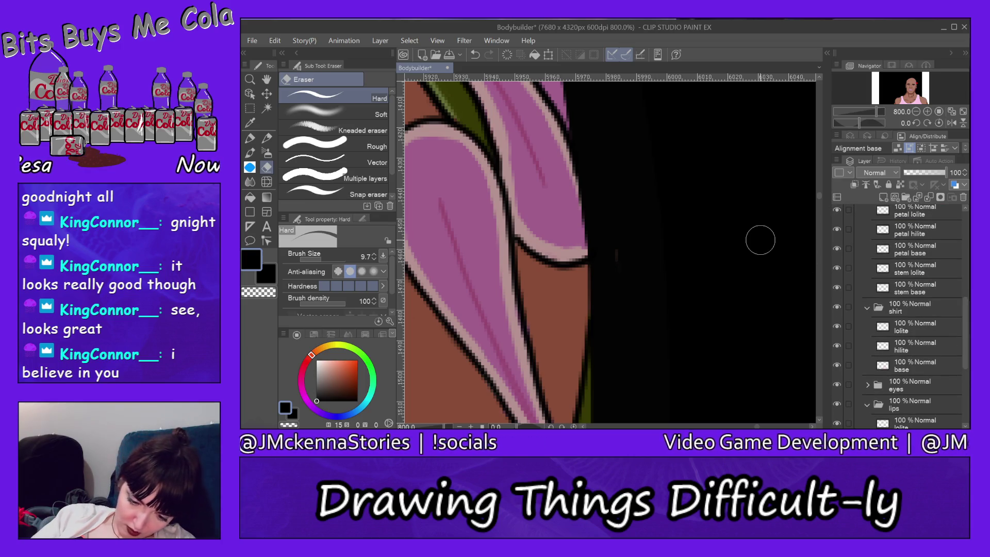
pyautogui.keyDown('ctrl'); pyautogui.keyDown('shift'); pyautogui.click(616, 253); pyautogui.keyUp('shift'); pyautogui.keyUp('ctrl')
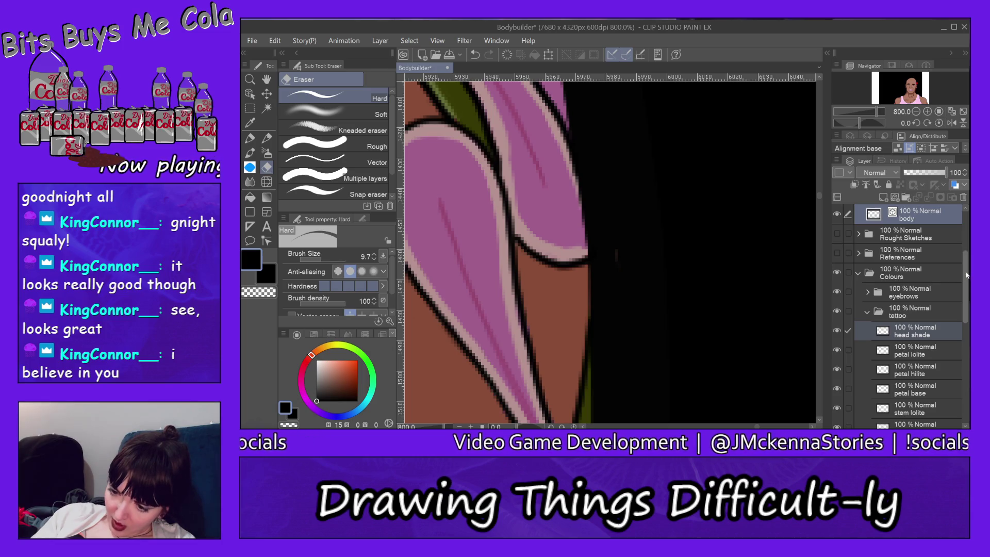
pyautogui.scroll(5, 963, 239)
pyautogui.moveTo(962, 240); pyautogui.dragTo(962, 379)
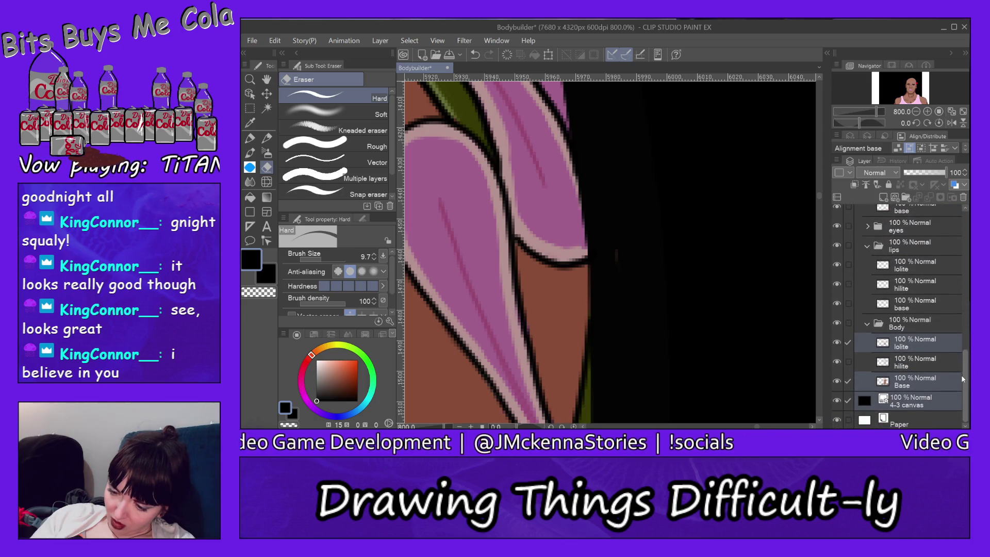
# - Step through the Body group's lolite, hilite and Base layers while scrolling along the right edge
pyautogui.click(940, 348)
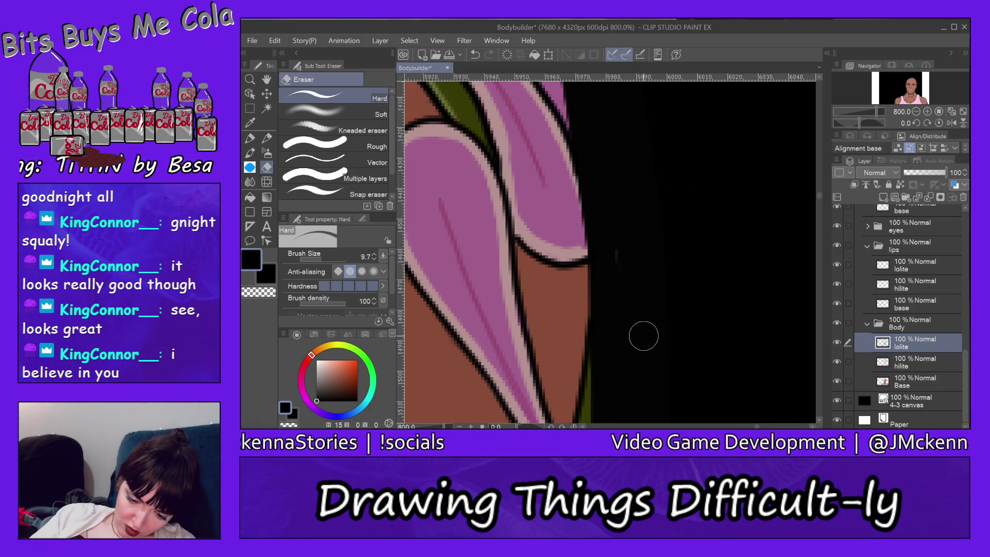
pyautogui.click(933, 363)
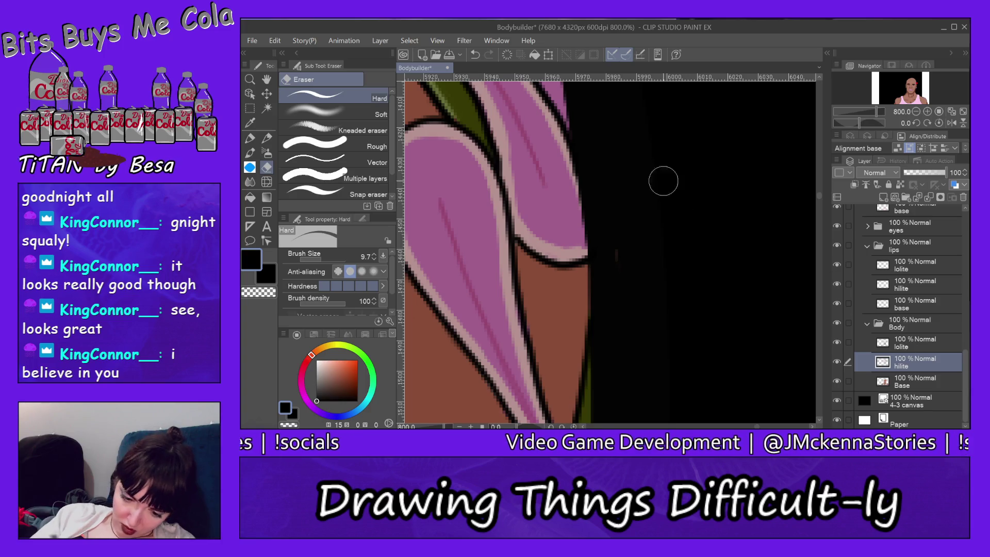
pyautogui.click(917, 381)
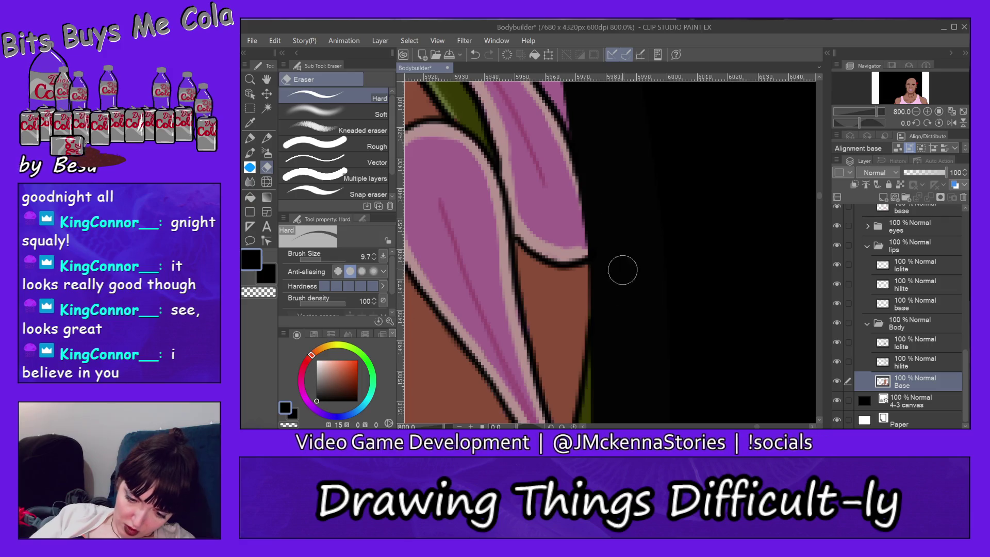
pyautogui.moveTo(818, 194); pyautogui.dragTo(818, 205)
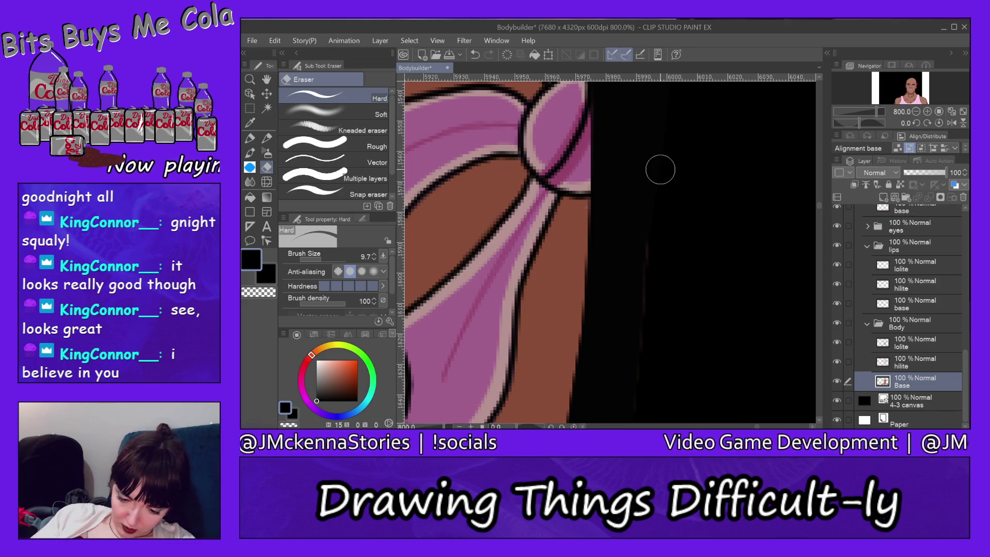
pyautogui.hotkey('alt', ']')
pyautogui.hotkey('alt', ']')
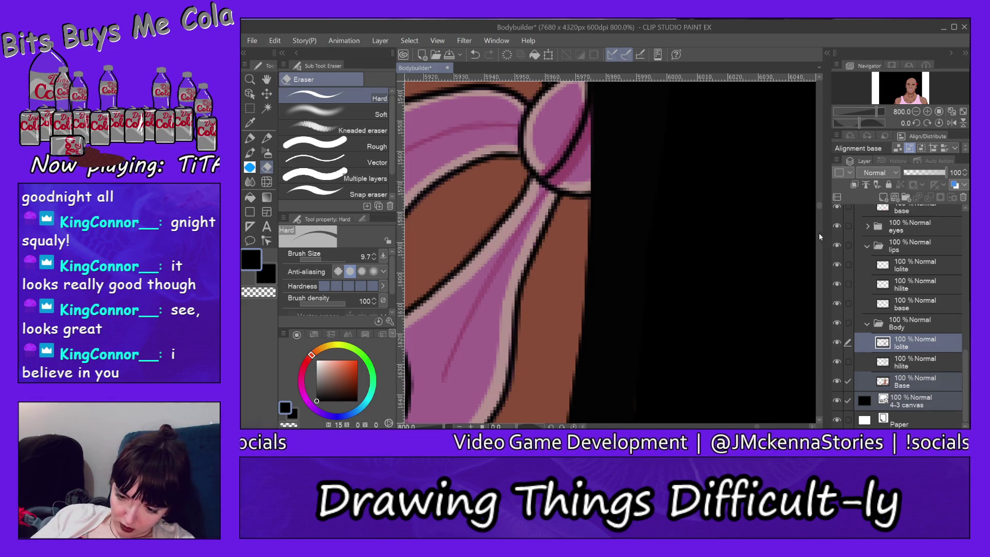
pyautogui.scroll(-5, 818, 211)
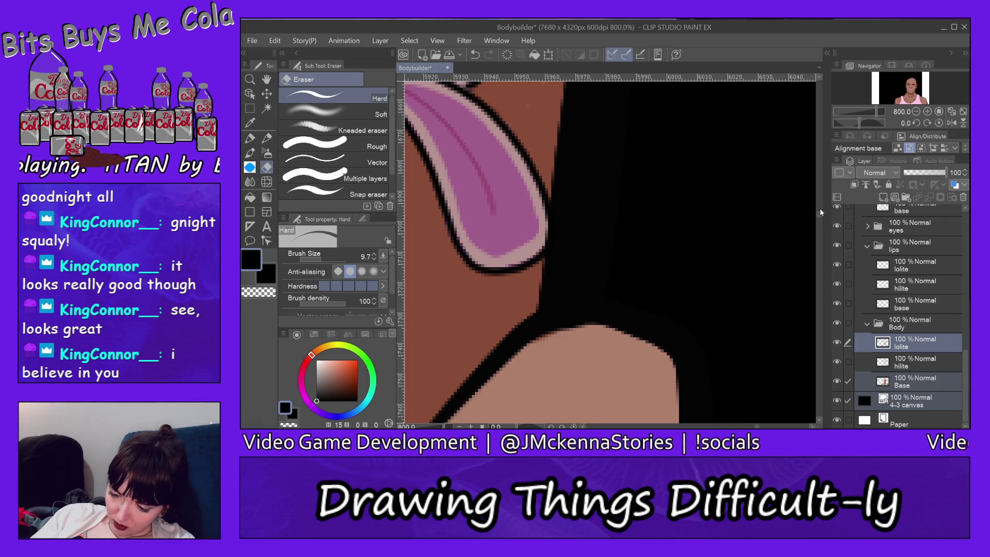
pyautogui.click(922, 344)
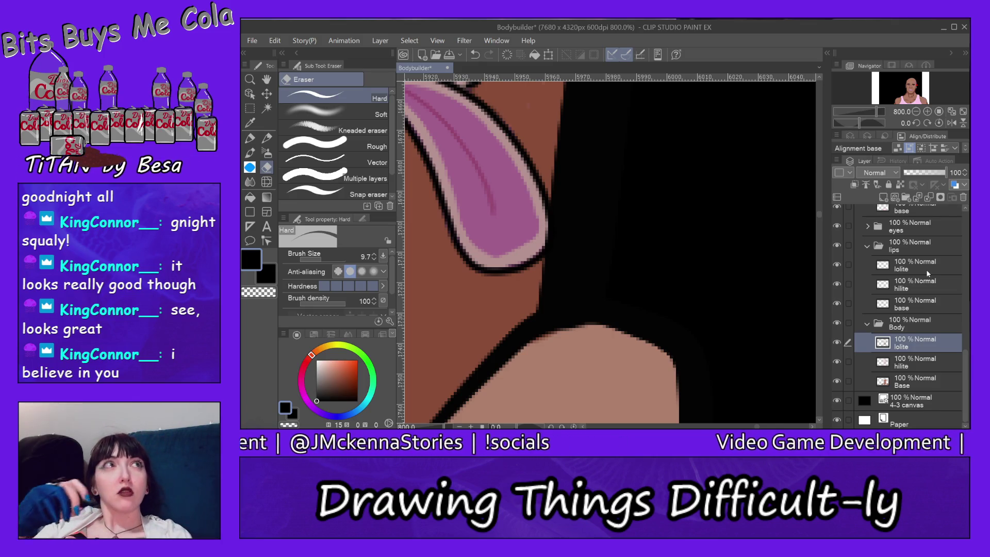
pyautogui.scroll(-4, 818, 215)
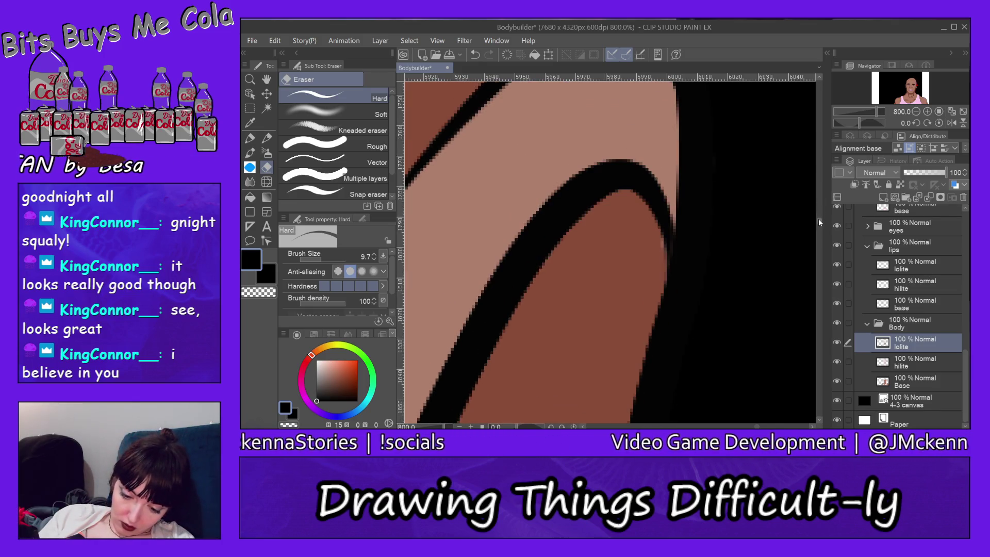
pyautogui.scroll(-8, 819, 222)
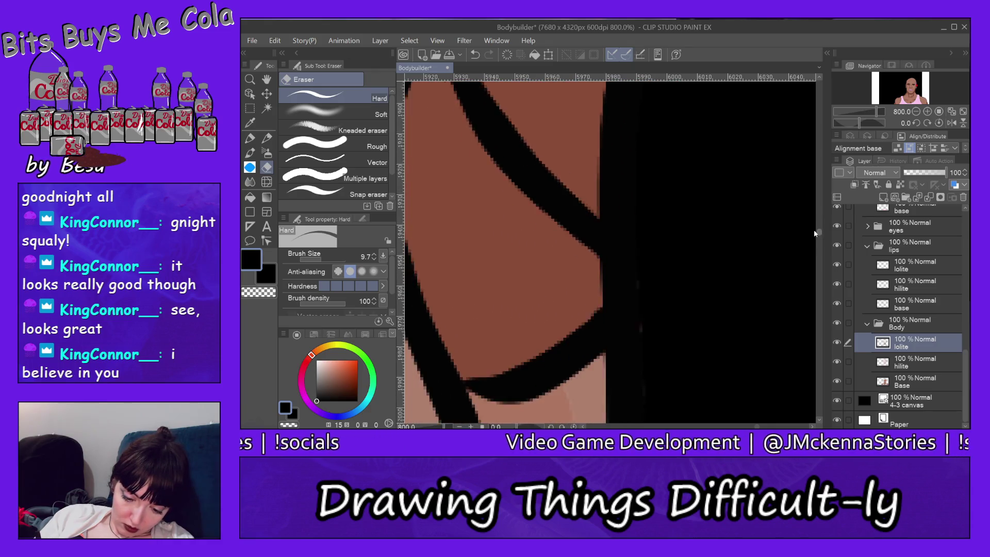
pyautogui.scroll(2, 799, 229)
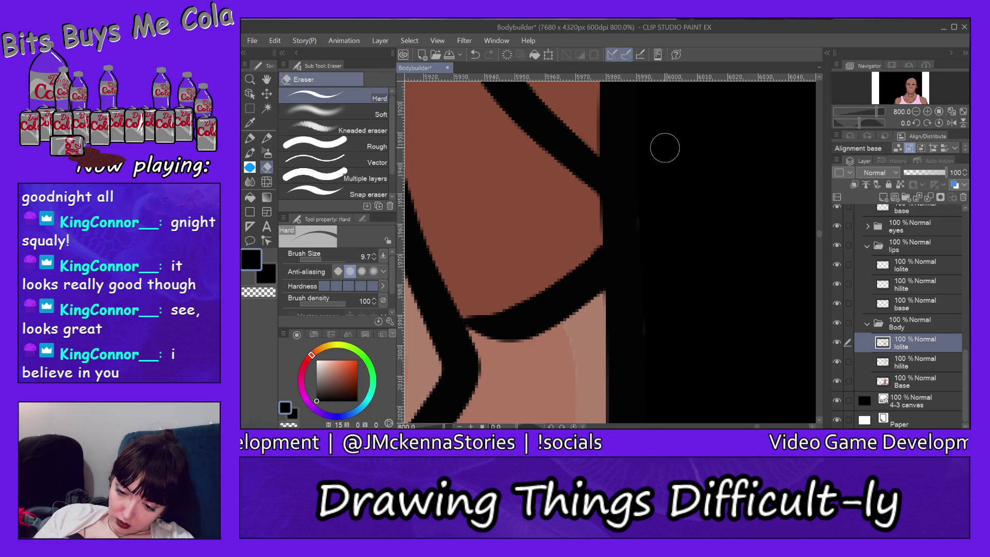
pyautogui.moveTo(820, 236); pyautogui.dragTo(819, 258)
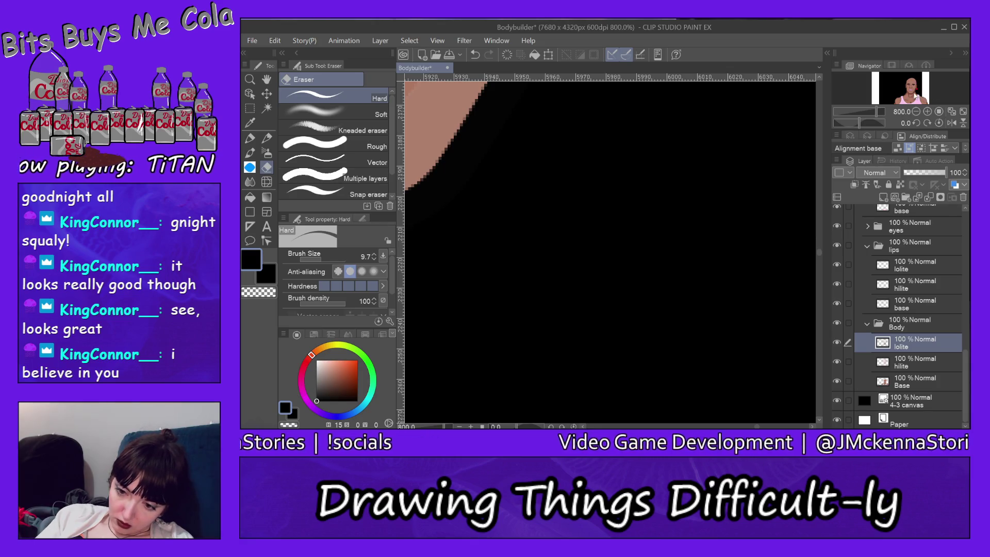
# - Pan across the black background and zoom out step by step to the head and shoulders
pyautogui.click(913, 91)
pyautogui.moveTo(913, 91); pyautogui.dragTo(918, 92)
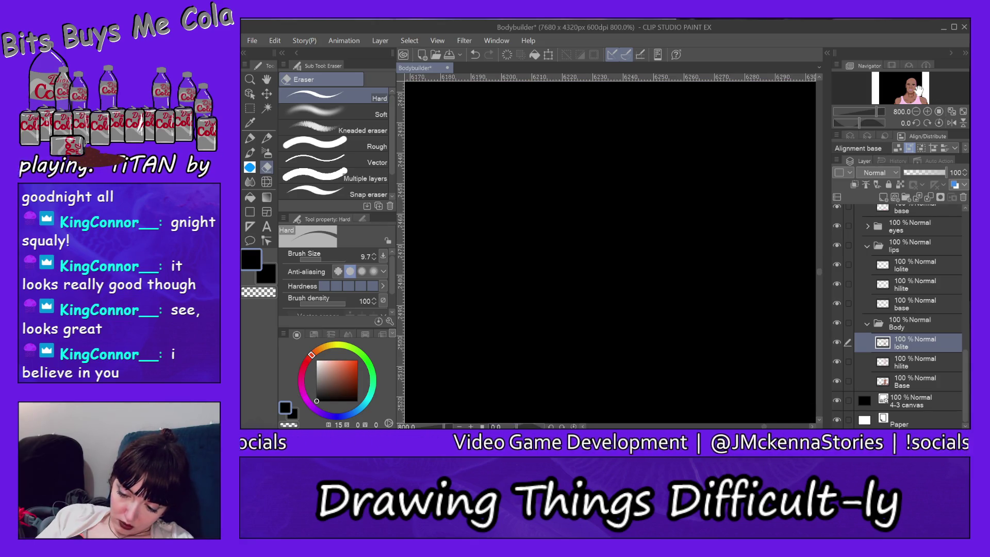
pyautogui.click(906, 91)
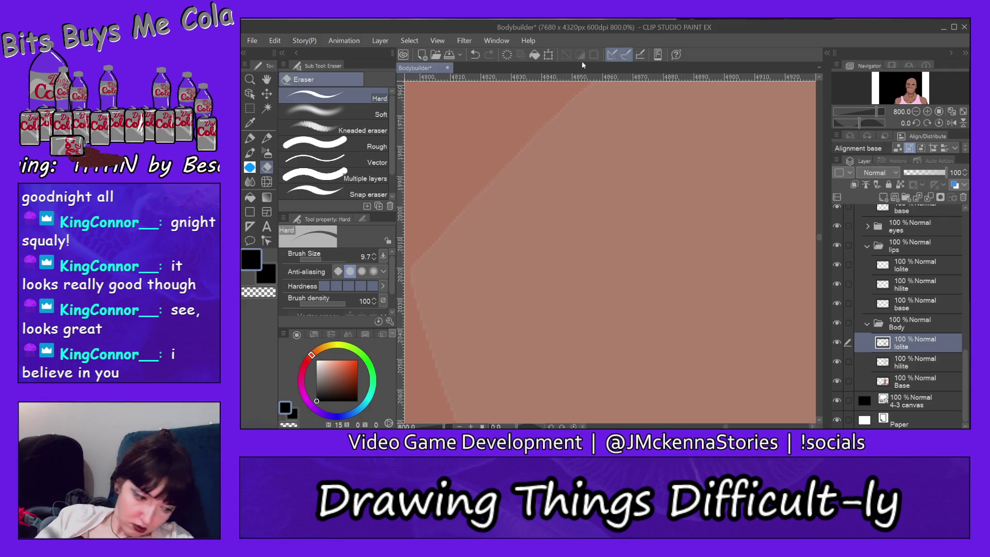
pyautogui.click(250, 78)
pyautogui.click(333, 118)
pyautogui.click(697, 236)
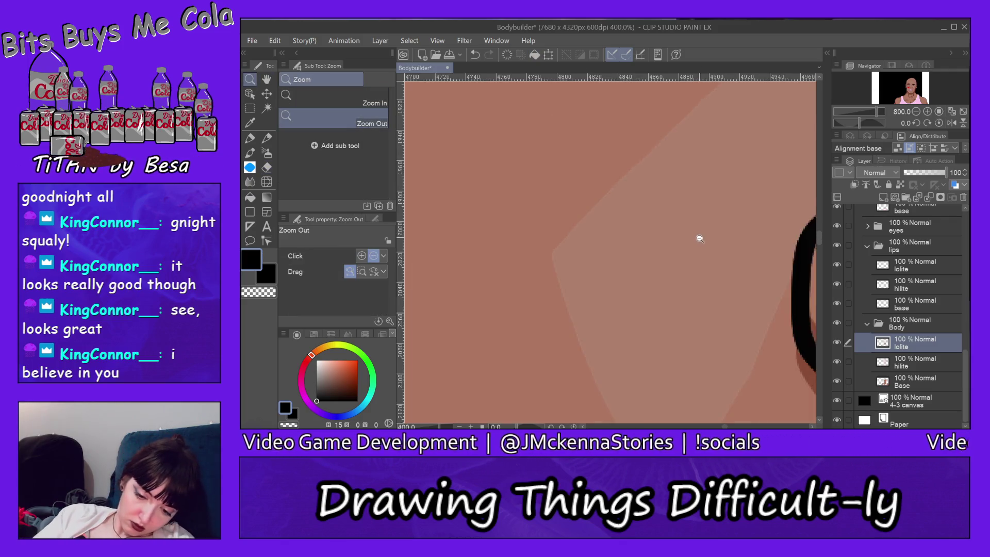
pyautogui.click(706, 240)
pyautogui.click(711, 242)
pyautogui.click(711, 242)
pyautogui.click(711, 242)
pyautogui.click(712, 242)
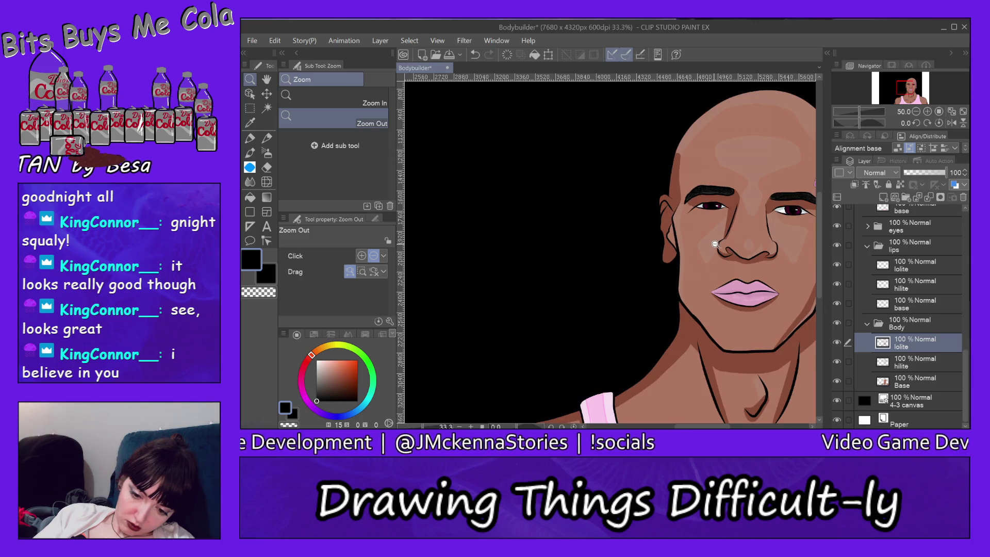
pyautogui.click(753, 240)
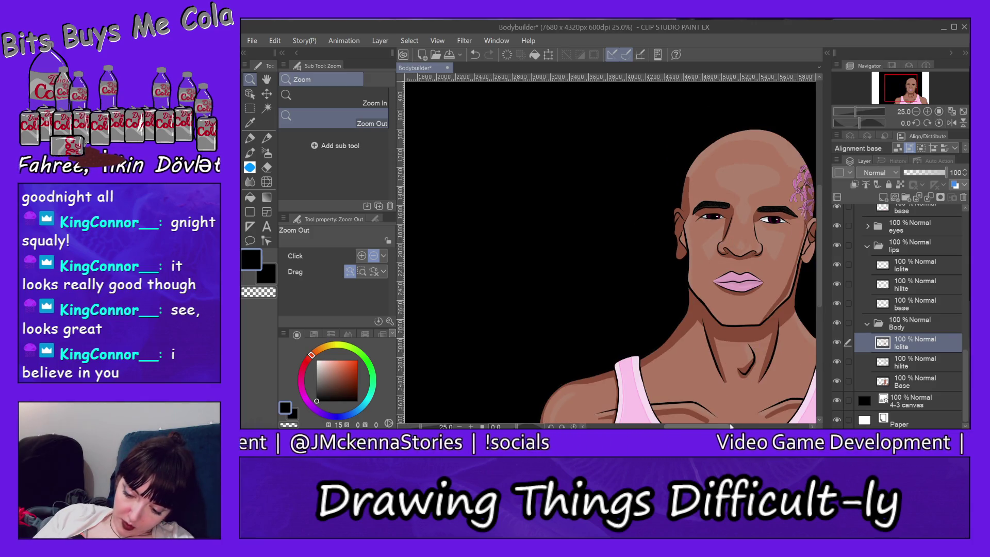
# - Zoom out to the entire canvas and hide the black 4-3 backdrop
pyautogui.moveTo(709, 426); pyautogui.dragTo(736, 427)
pyautogui.click(732, 416)
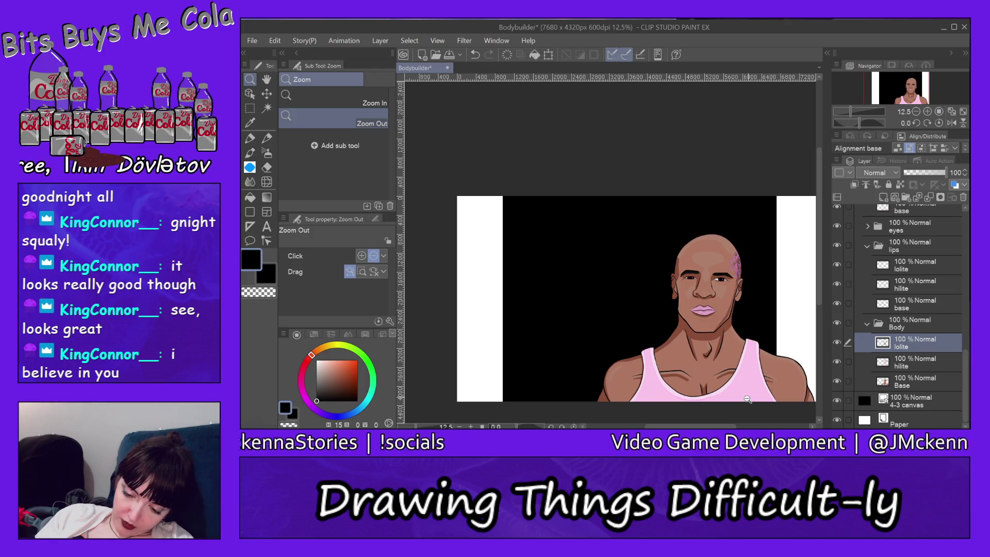
pyautogui.moveTo(690, 427); pyautogui.dragTo(709, 426)
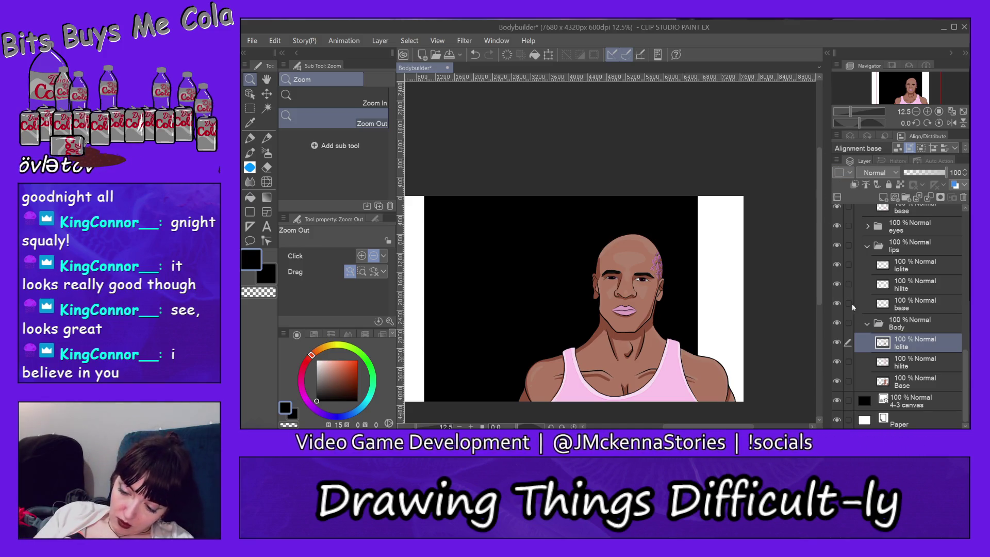
pyautogui.click(836, 401)
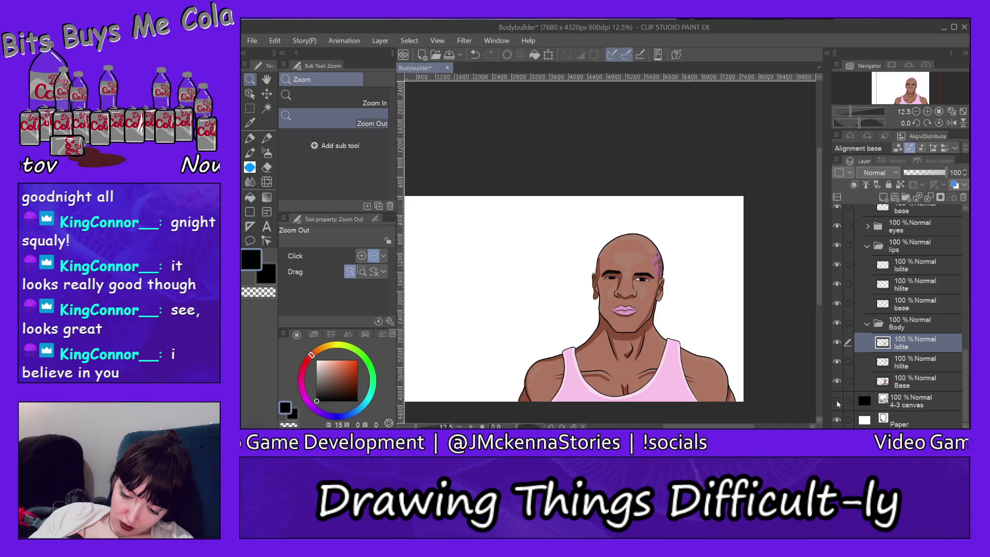
# - Hide the white Paper layer and zoom in closely on the right shoulder edge
pyautogui.click(837, 420)
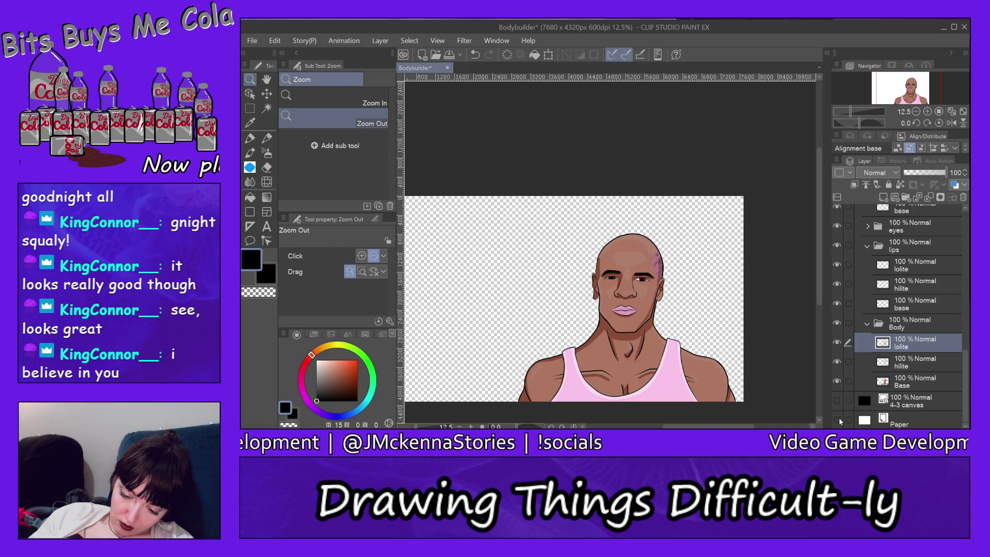
pyautogui.click(333, 98)
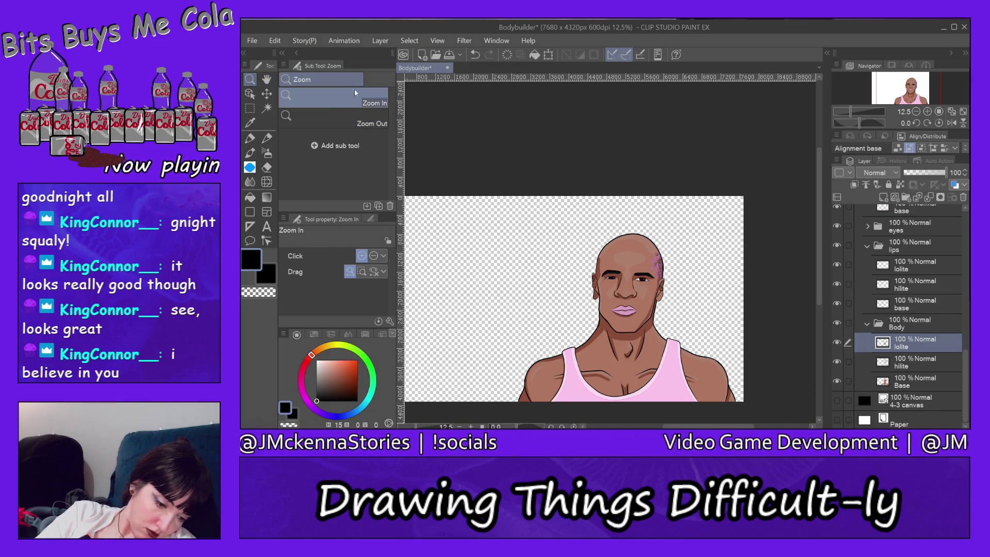
pyautogui.click(739, 389)
pyautogui.click(739, 390)
pyautogui.click(739, 390)
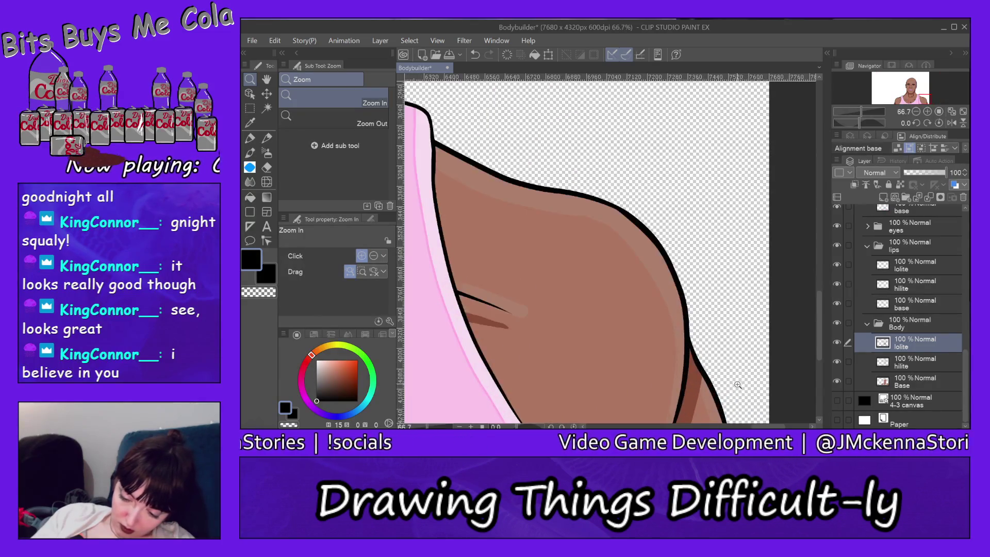
pyautogui.click(739, 389)
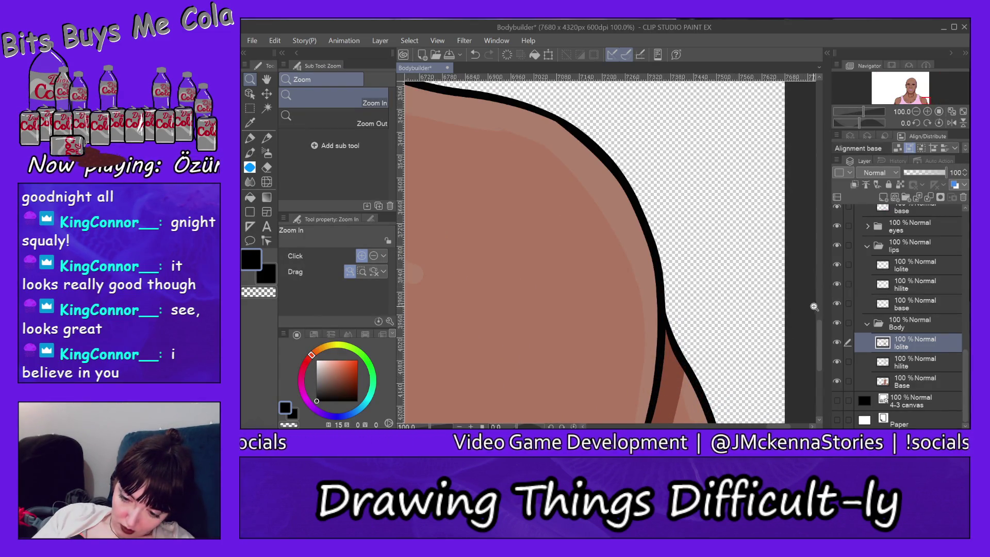
# - Pan to the neck and shoulder outline, select the top body layer and use the eraser
pyautogui.moveTo(817, 335)
pyautogui.mouseDown()
pyautogui.moveTo(817, 355)
pyautogui.moveTo(815, 295)
pyautogui.mouseUp()
pyautogui.moveTo(780, 428); pyautogui.dragTo(742, 426)
pyautogui.moveTo(819, 312); pyautogui.dragTo(819, 272)
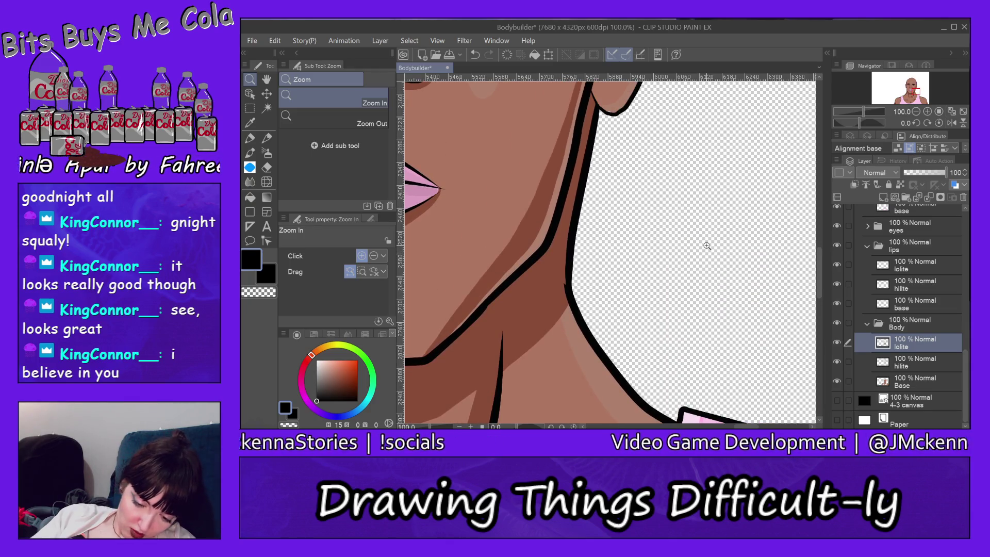
pyautogui.keyDown('ctrl'); pyautogui.keyDown('shift'); pyautogui.click(501, 229); pyautogui.keyUp('shift'); pyautogui.keyUp('ctrl')
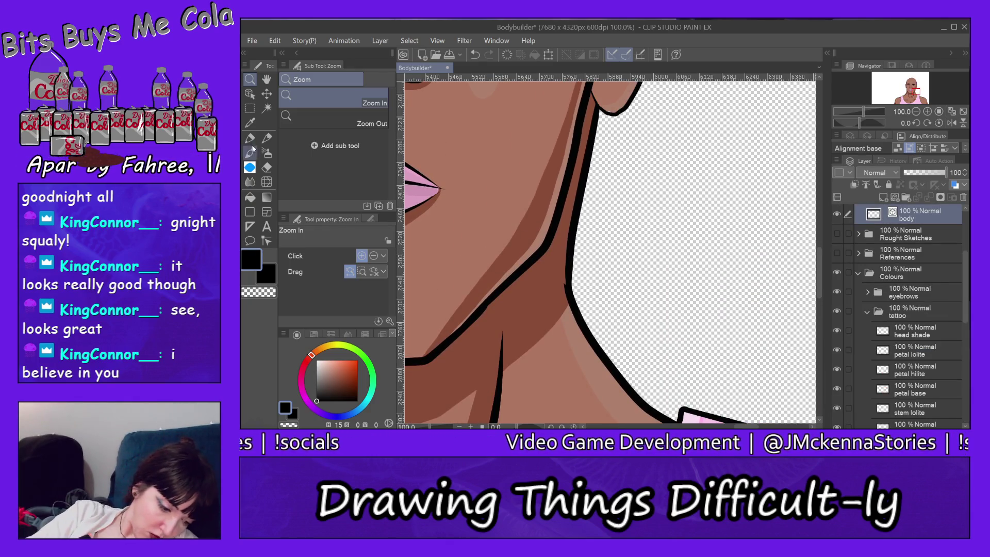
pyautogui.click(266, 171)
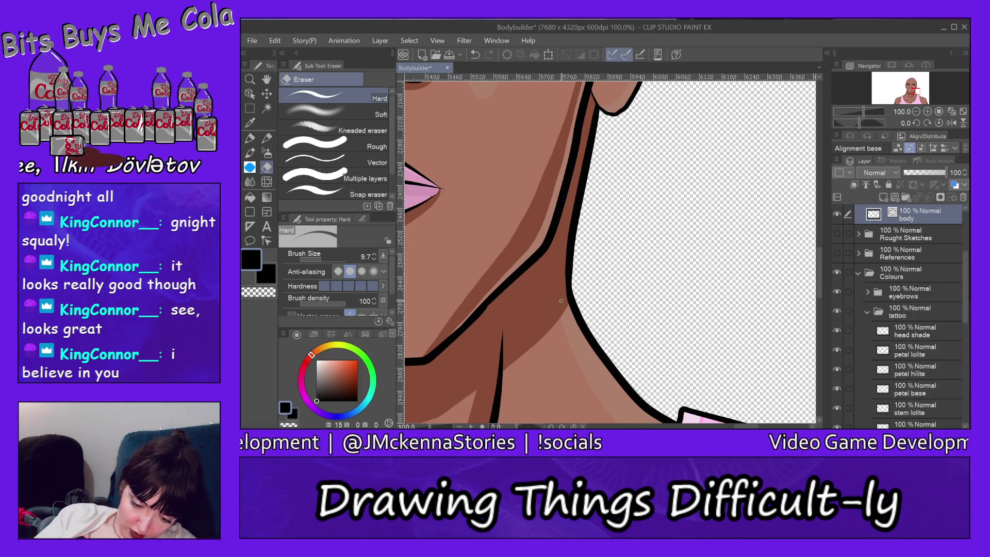
# - Erase stray colour along the ear and head outline, then sample skin brown from the face
pyautogui.moveTo(820, 263); pyautogui.dragTo(813, 231)
pyautogui.scroll(5, 811, 213)
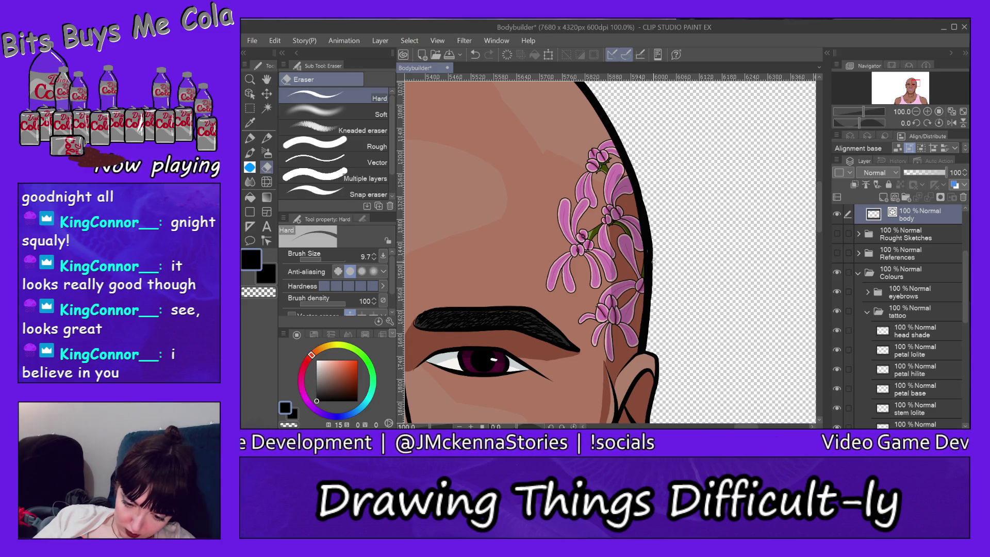
pyautogui.scroll(5, 649, 295)
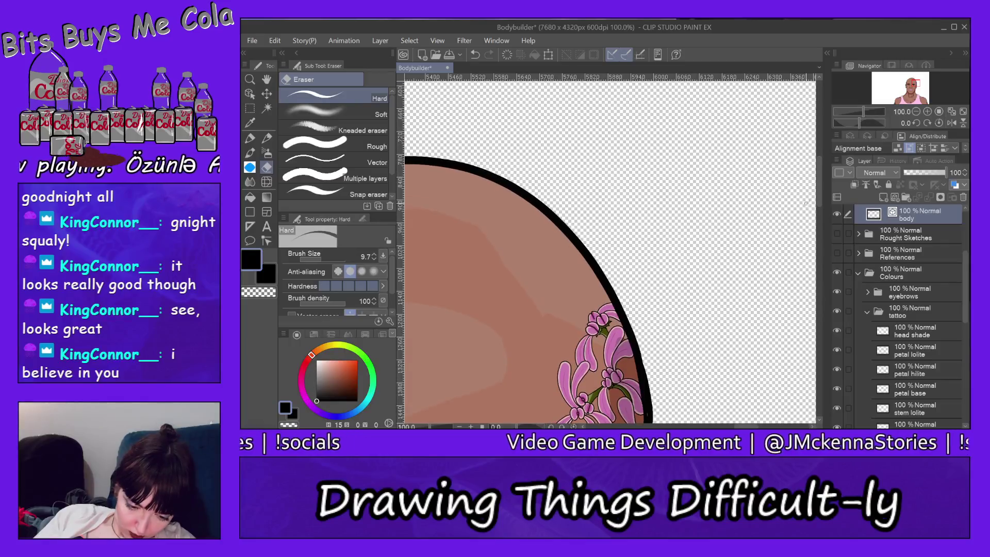
pyautogui.hscroll(-5, 610, 250)
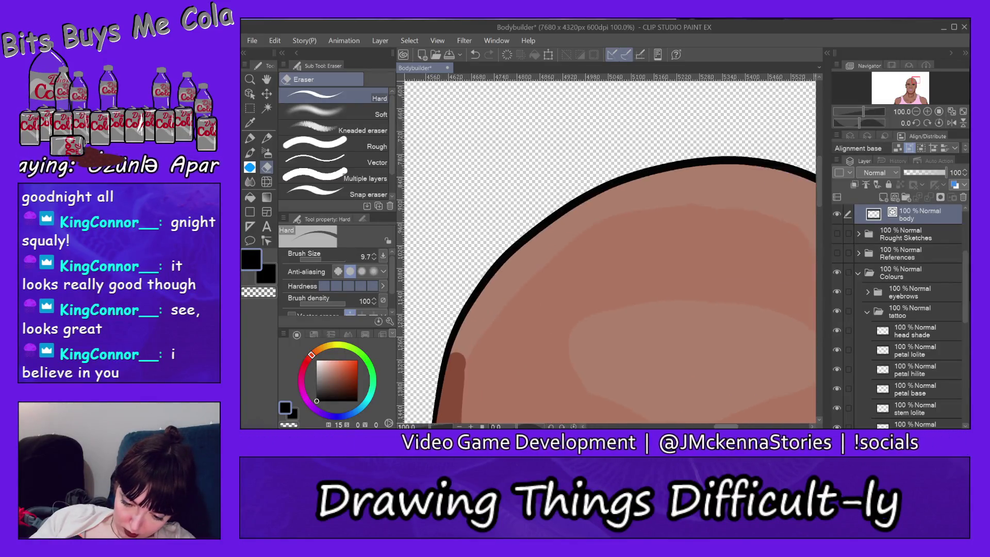
pyautogui.moveTo(820, 184); pyautogui.dragTo(818, 227)
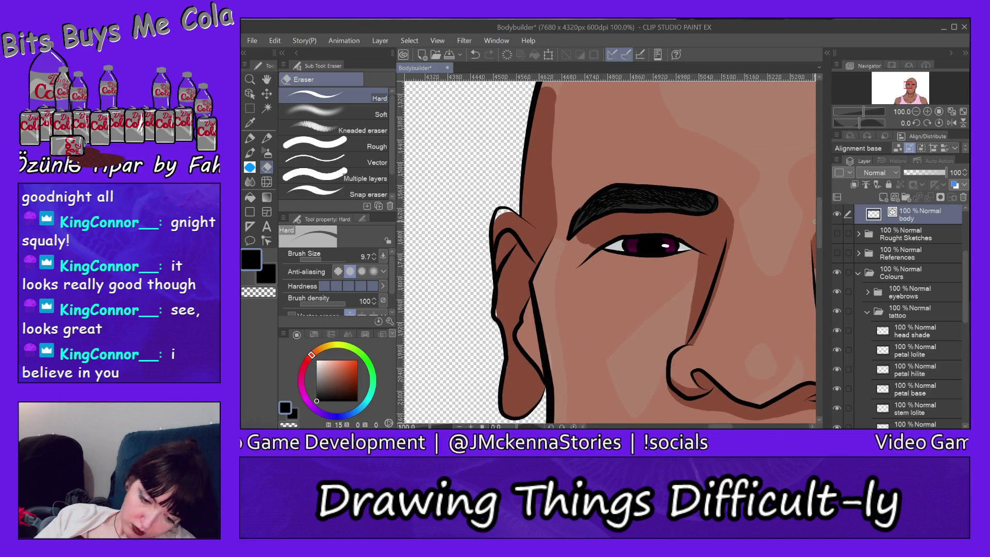
pyautogui.keyDown('alt'); pyautogui.click(539, 151); pyautogui.keyUp('alt')
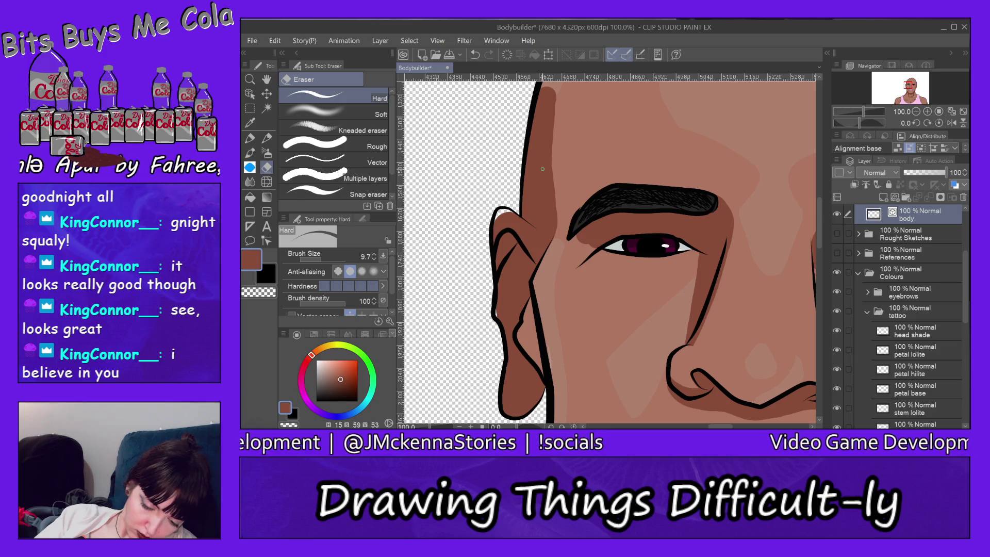
# - On the Body lolite layer, undo two faint strokes and repaint the ear top in Milli pen at 100 opacity
pyautogui.click(253, 139)
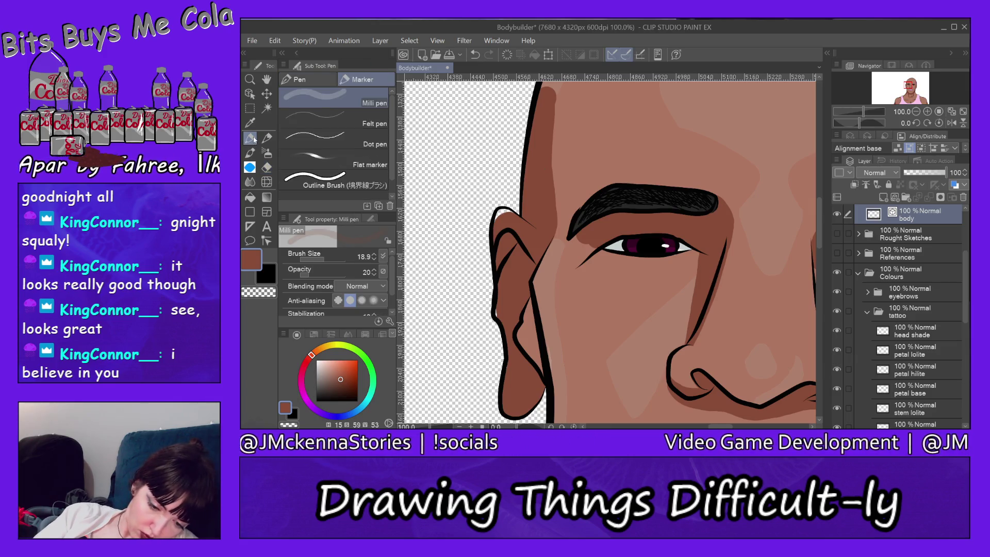
pyautogui.keyDown('ctrl'); pyautogui.keyDown('shift'); pyautogui.click(538, 168); pyautogui.keyUp('shift'); pyautogui.keyUp('ctrl')
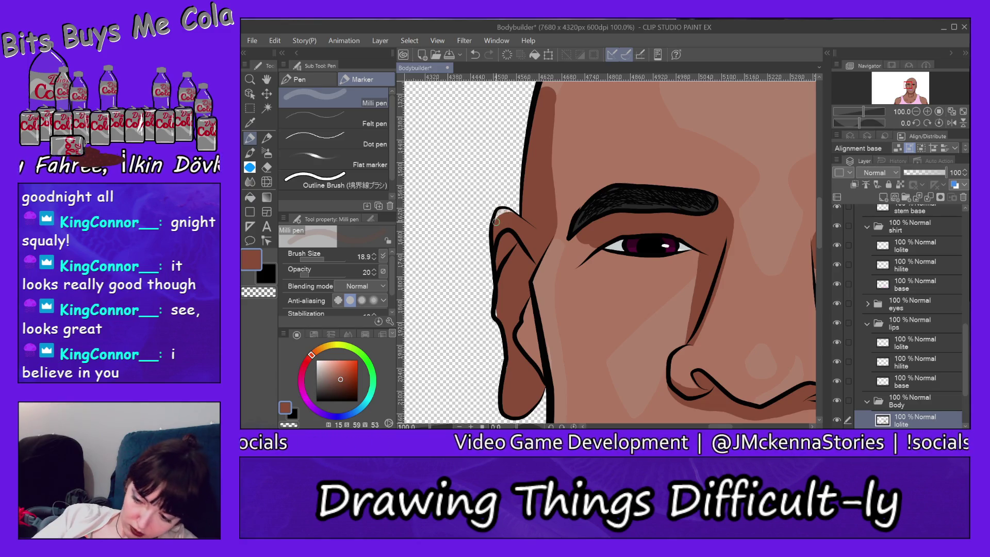
pyautogui.click(275, 40)
pyautogui.click(343, 29)
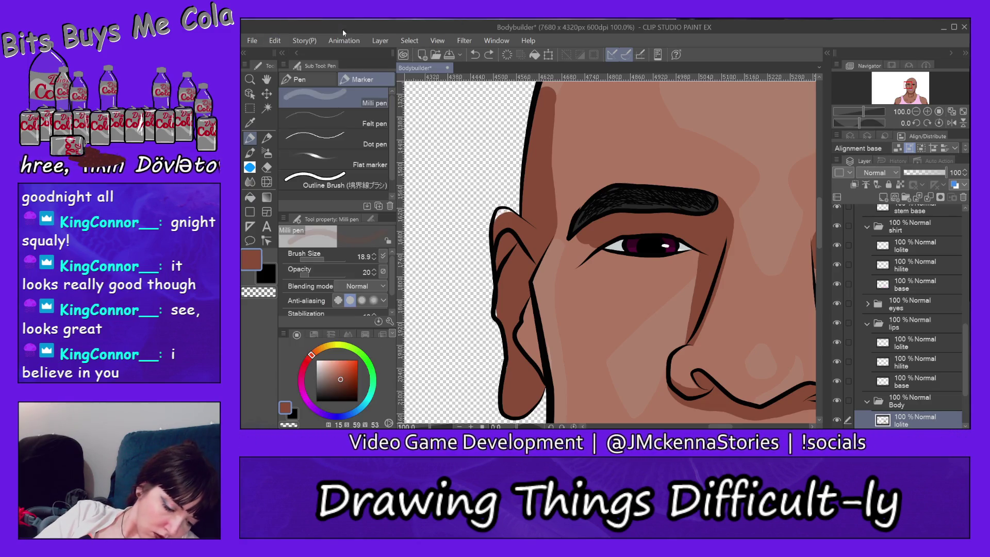
pyautogui.moveTo(312, 270); pyautogui.dragTo(346, 272)
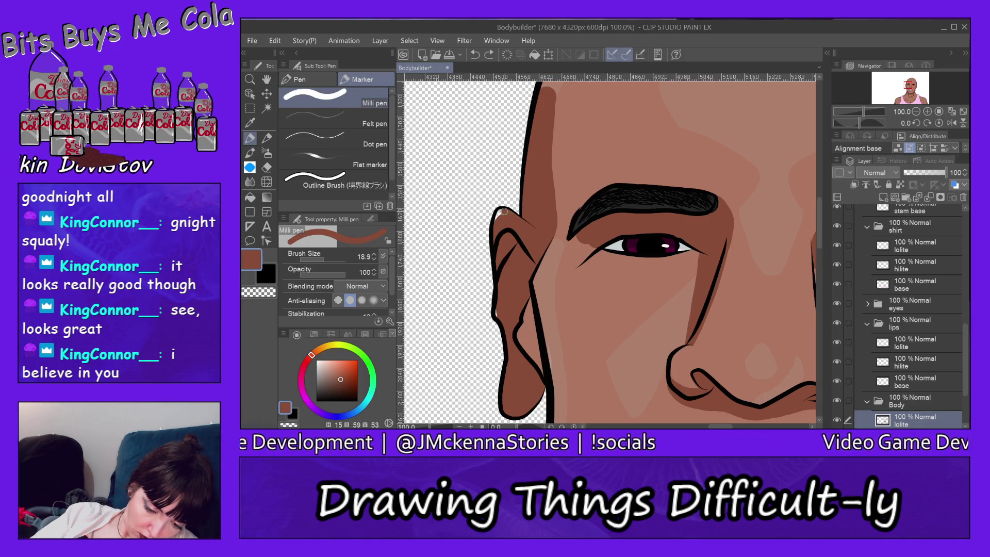
pyautogui.moveTo(496, 226); pyautogui.dragTo(494, 217)
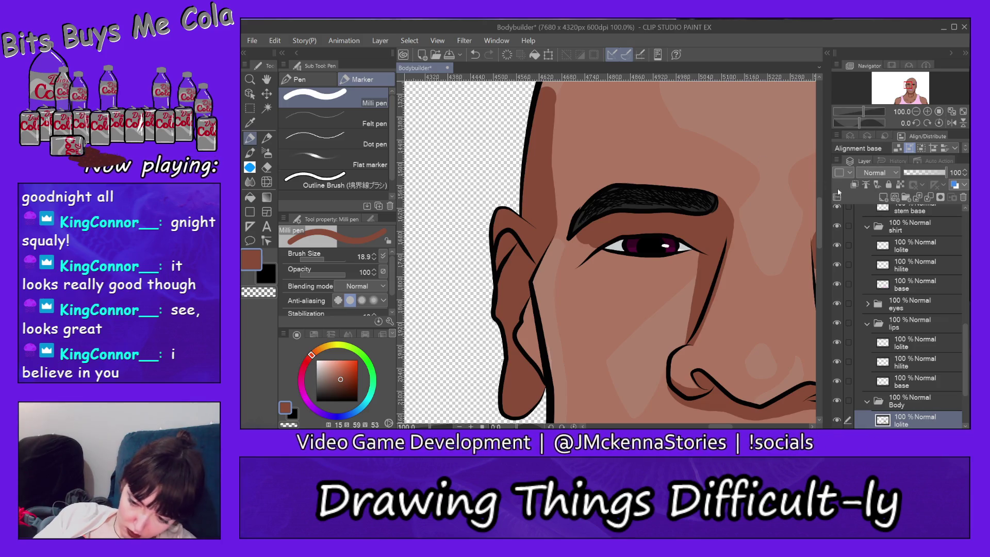
pyautogui.moveTo(821, 224); pyautogui.dragTo(800, 317)
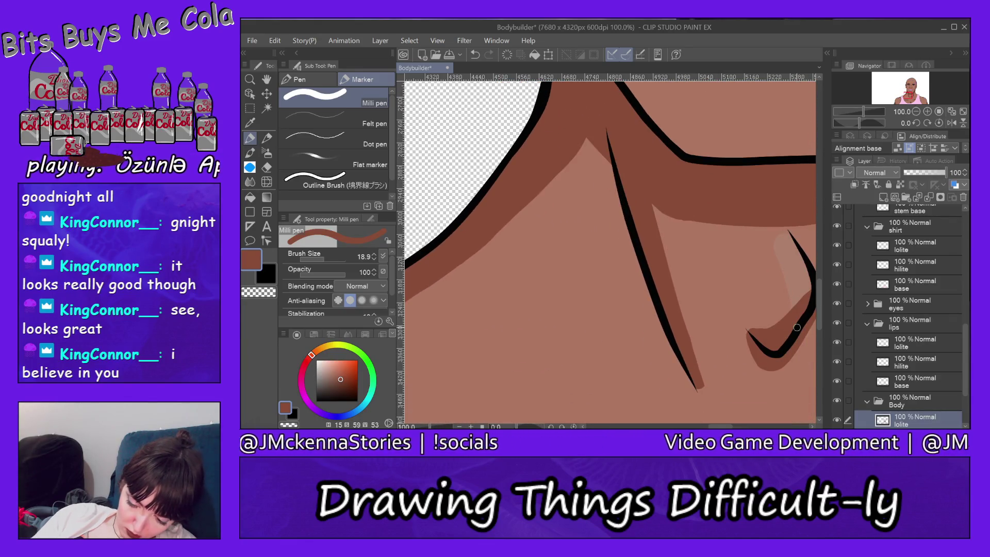
# - Check the shoulder and pink strap outline, then zoom out to see the shirt, neck and face
pyautogui.moveTo(460, 307)
pyautogui.mouseDown()
pyautogui.moveTo(639, 364)
pyautogui.moveTo(689, 316)
pyautogui.moveTo(825, 308)
pyautogui.moveTo(819, 314)
pyautogui.mouseUp()
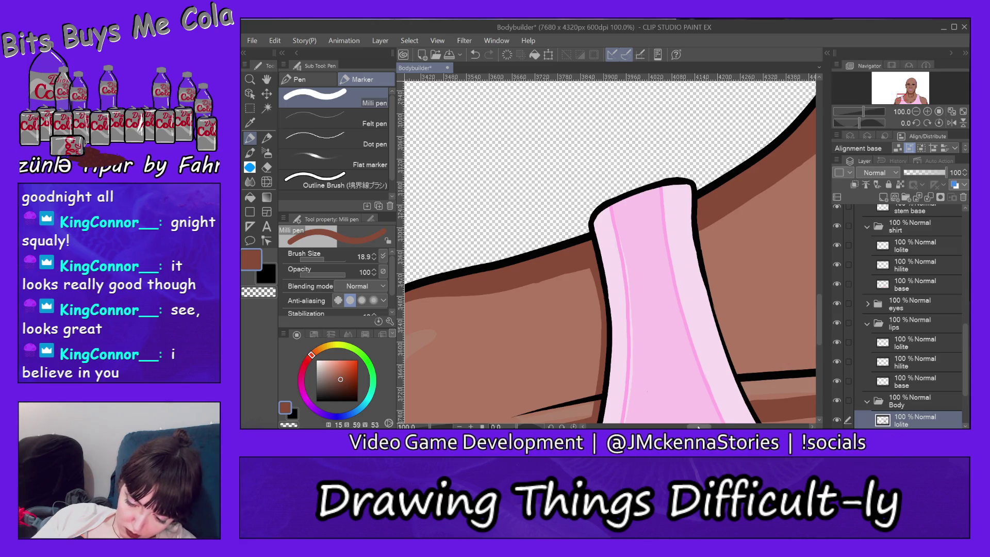
pyautogui.moveTo(697, 426); pyautogui.dragTo(679, 426)
pyautogui.moveTo(819, 307)
pyautogui.mouseDown()
pyautogui.moveTo(820, 344)
pyautogui.moveTo(818, 322)
pyautogui.mouseUp()
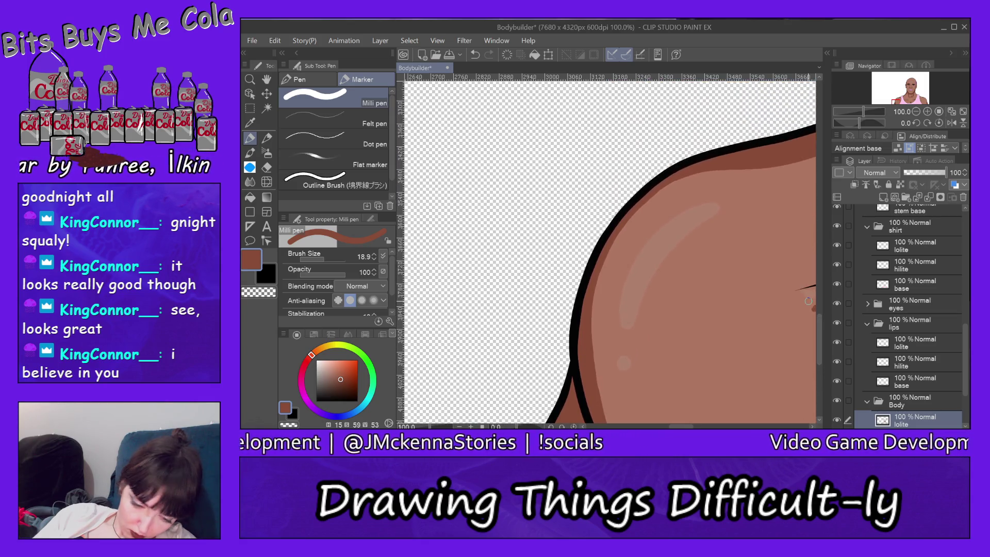
pyautogui.click(250, 79)
pyautogui.click(335, 119)
pyautogui.click(782, 263)
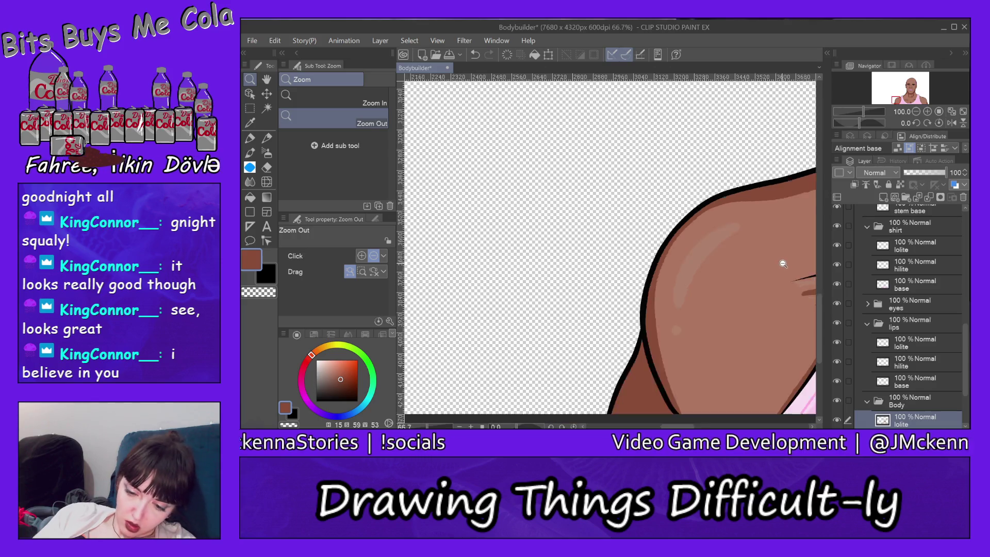
pyautogui.click(782, 264)
pyautogui.click(782, 266)
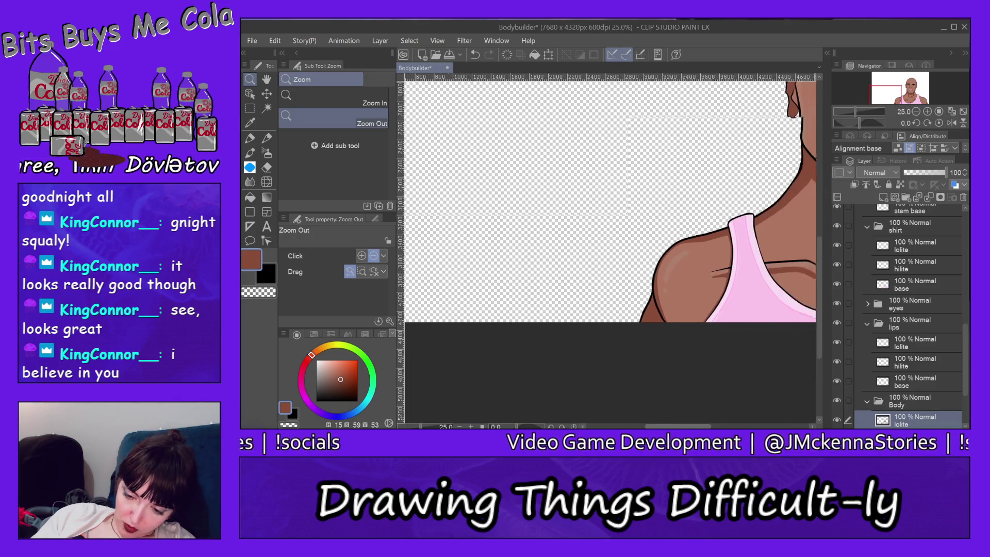
pyautogui.moveTo(722, 207); pyautogui.dragTo(515, 211)
# - Zoom out to the whole figure and turn the black 4-3 canvas layer back on
pyautogui.click(684, 325)
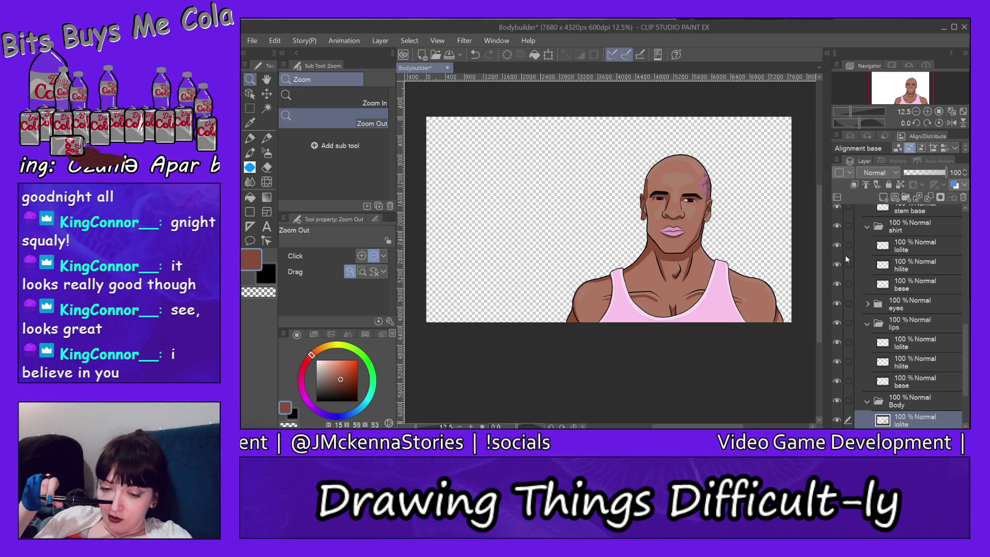
pyautogui.moveTo(966, 361); pyautogui.dragTo(952, 406)
pyautogui.click(836, 400)
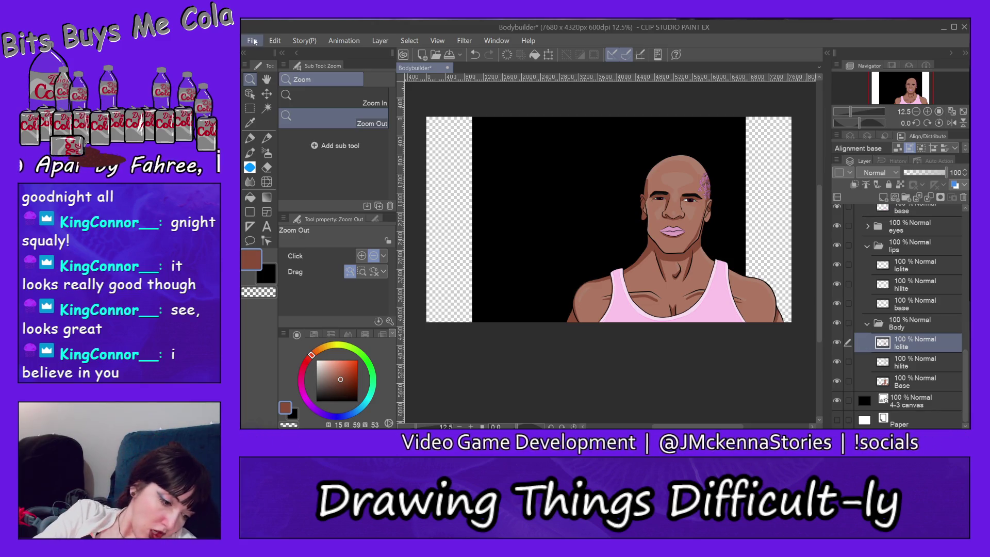
# - Save Bodybuilder, then export it as a single-layer Bodybuilder.png into Character Sketches
pyautogui.click(252, 40)
pyautogui.click(326, 105)
pyautogui.click(255, 41)
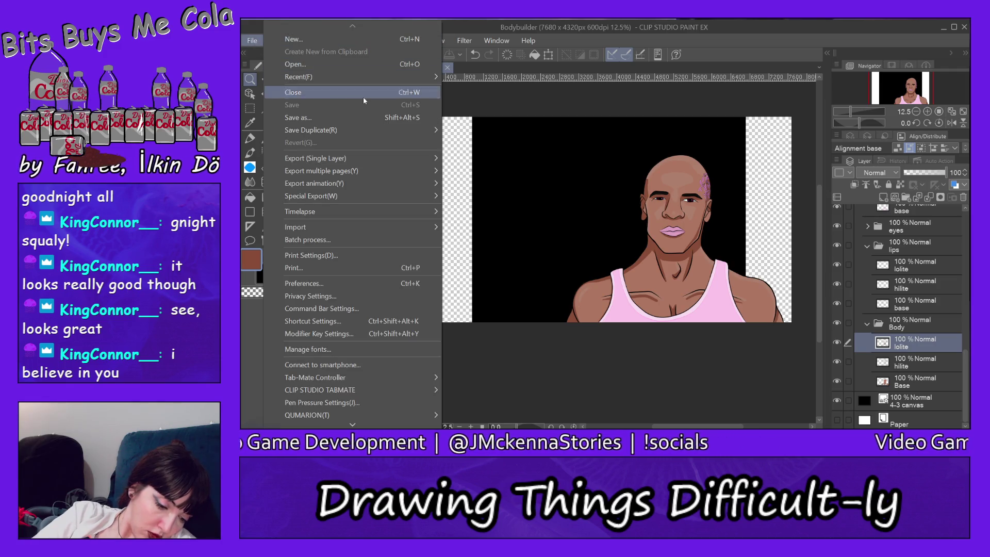
pyautogui.moveTo(433, 159)
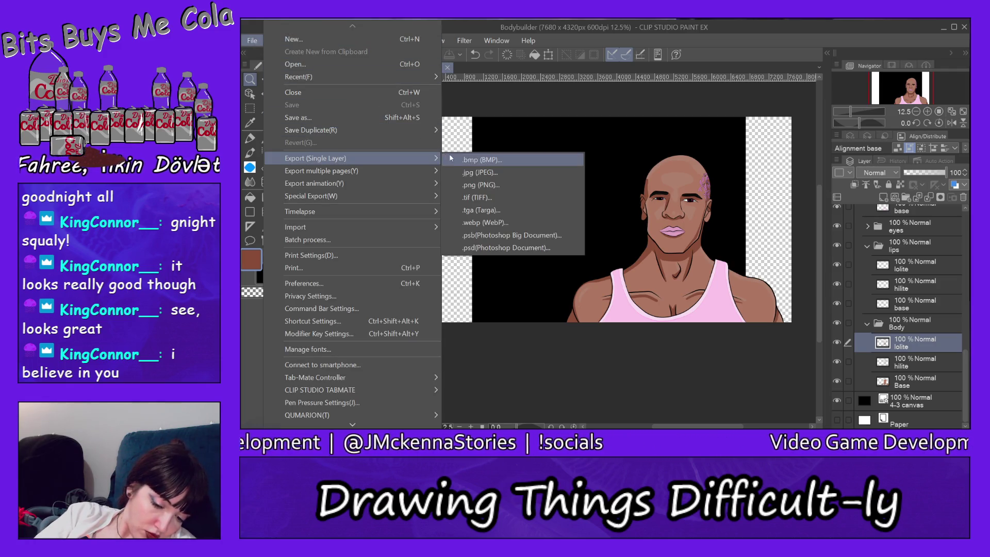
pyautogui.click(510, 186)
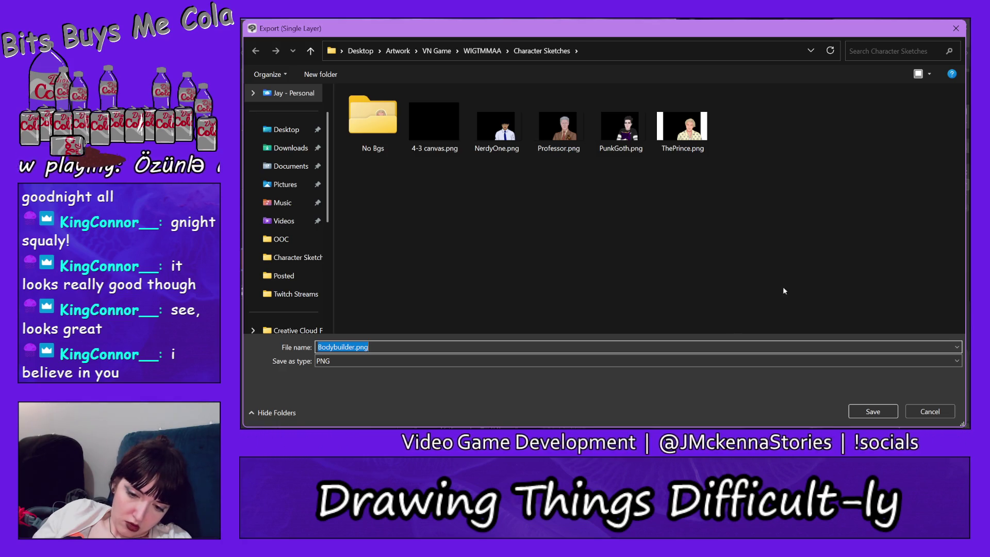
pyautogui.click(866, 413)
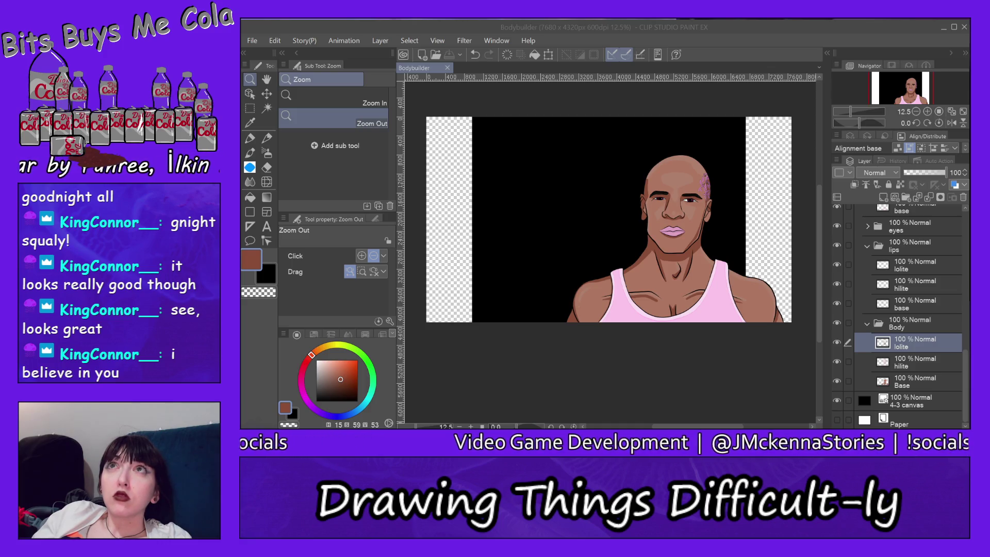
pyautogui.click(292, 122)
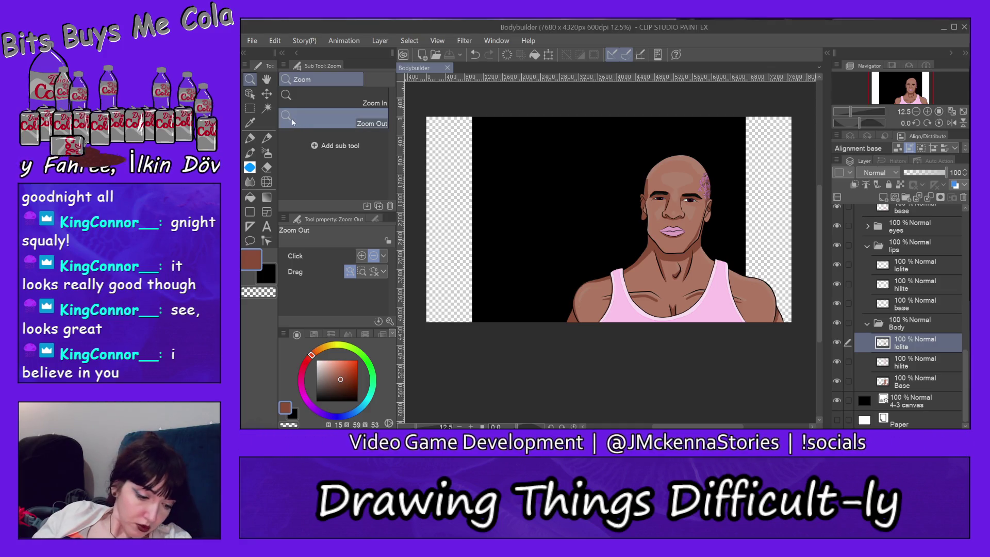
# - Open ThePrince.clip from Character Sketches and hide its white Paper layer
pyautogui.click(252, 42)
pyautogui.click(281, 65)
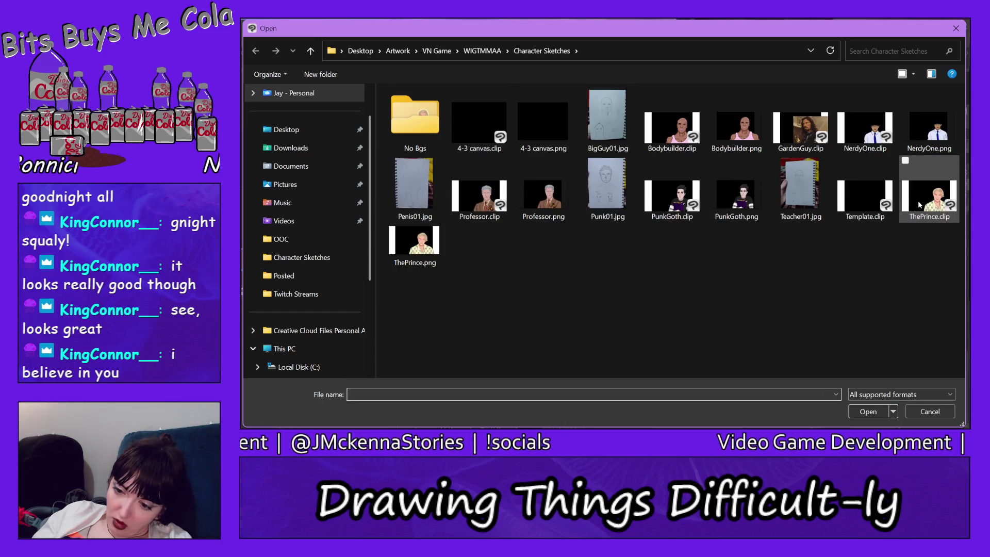
pyautogui.doubleClick(918, 204)
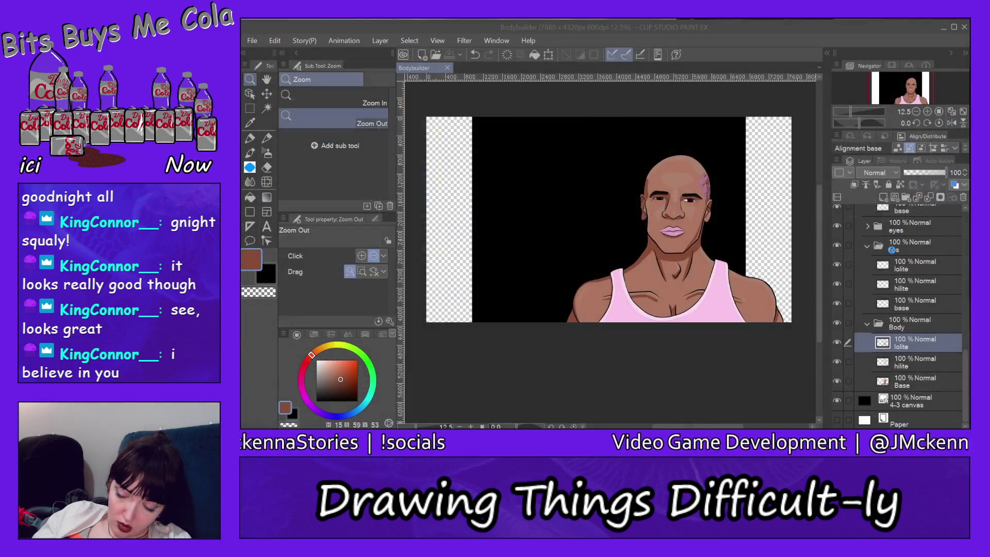
pyautogui.scroll(-5, 942, 329)
pyautogui.scroll(-5, 936, 321)
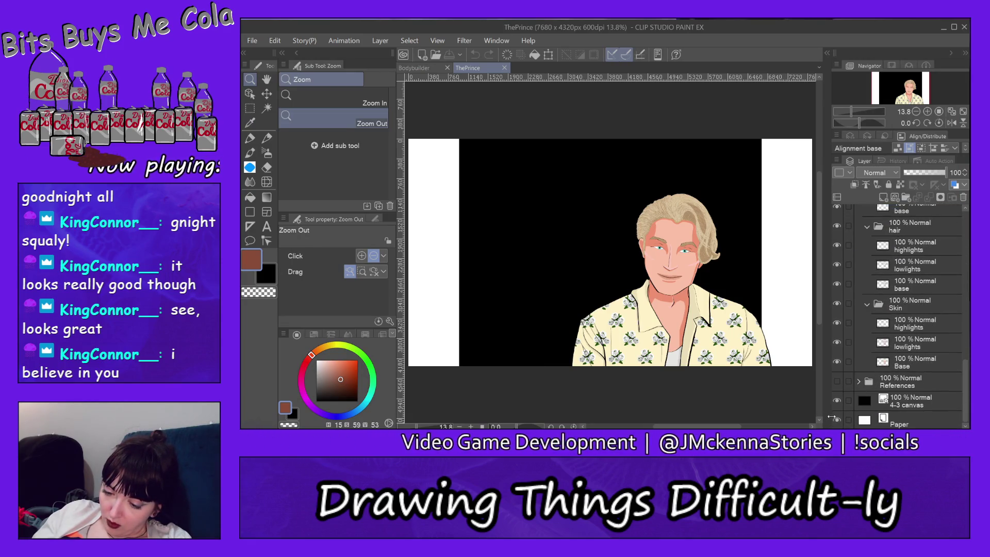
pyautogui.click(836, 418)
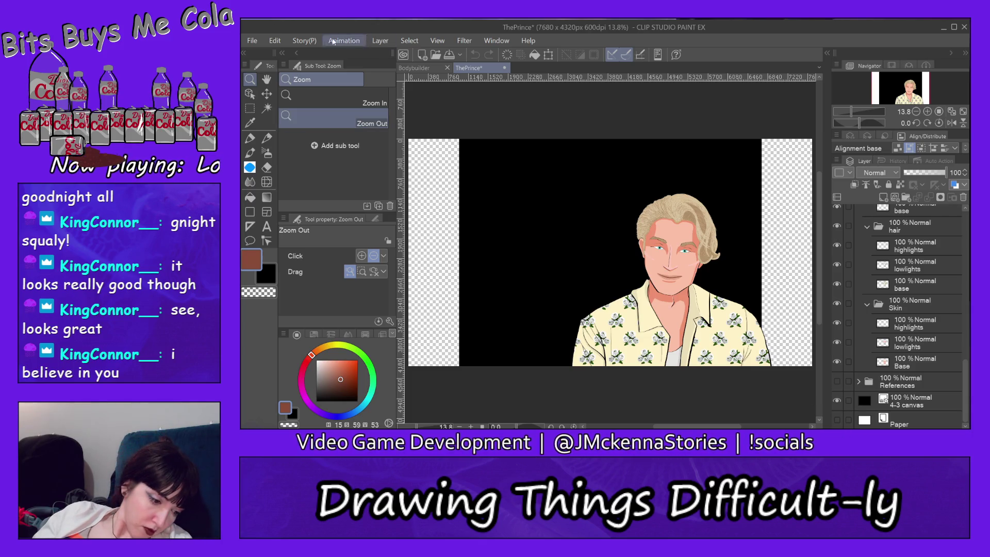
# - Export ThePrince as a PNG overwriting ThePrince.png, then return to the Bodybuilder document
pyautogui.click(252, 41)
pyautogui.moveTo(402, 159)
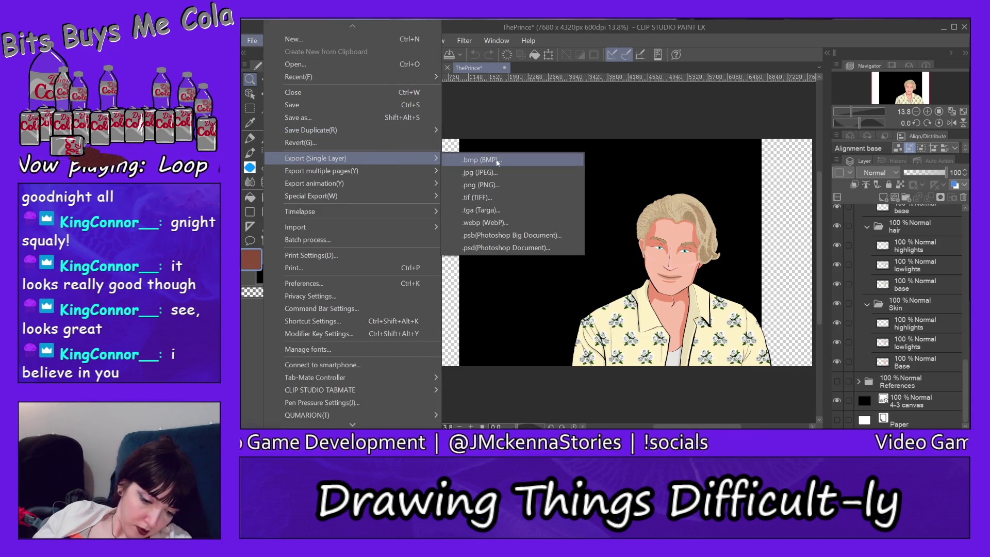
pyautogui.click(488, 184)
pyautogui.click(745, 126)
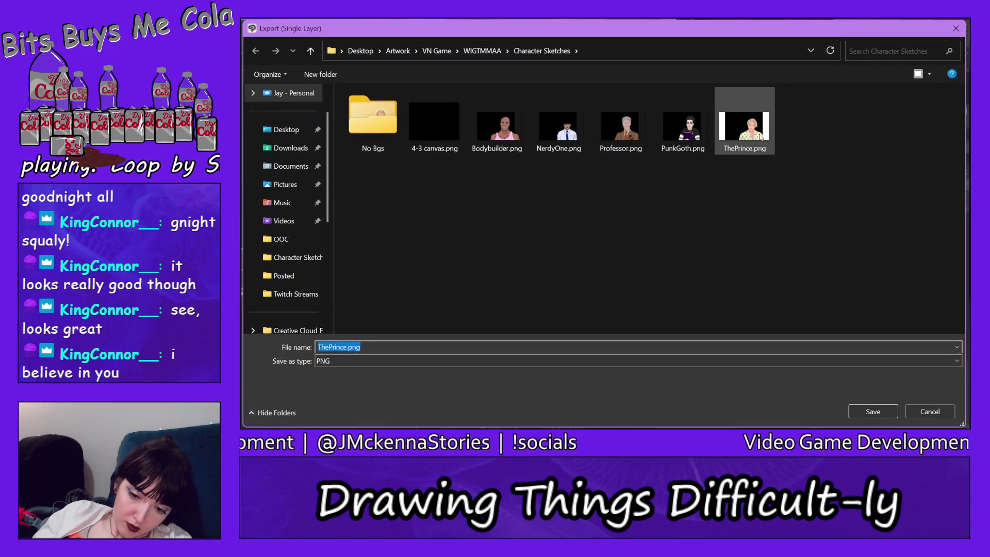
pyautogui.click(872, 412)
pyautogui.click(630, 234)
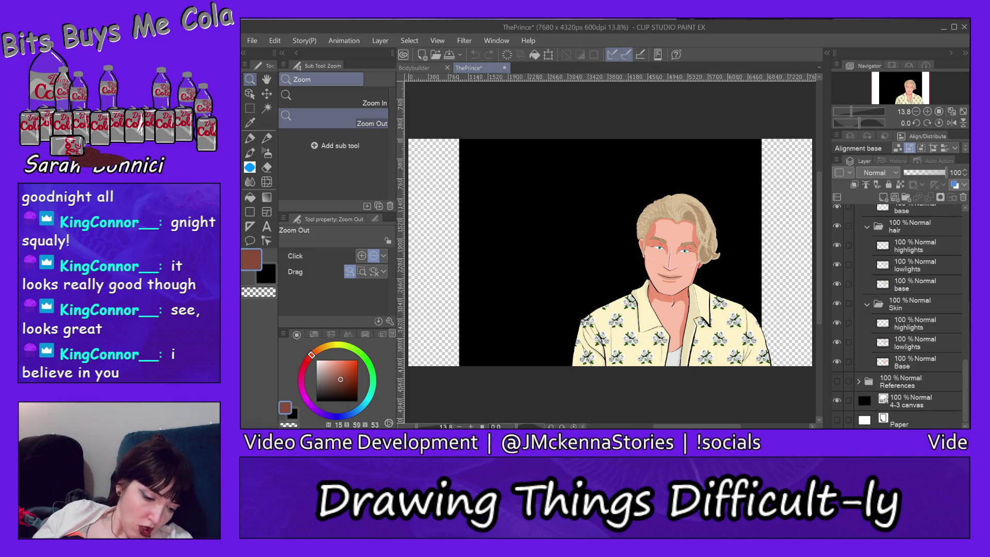
pyautogui.click(426, 68)
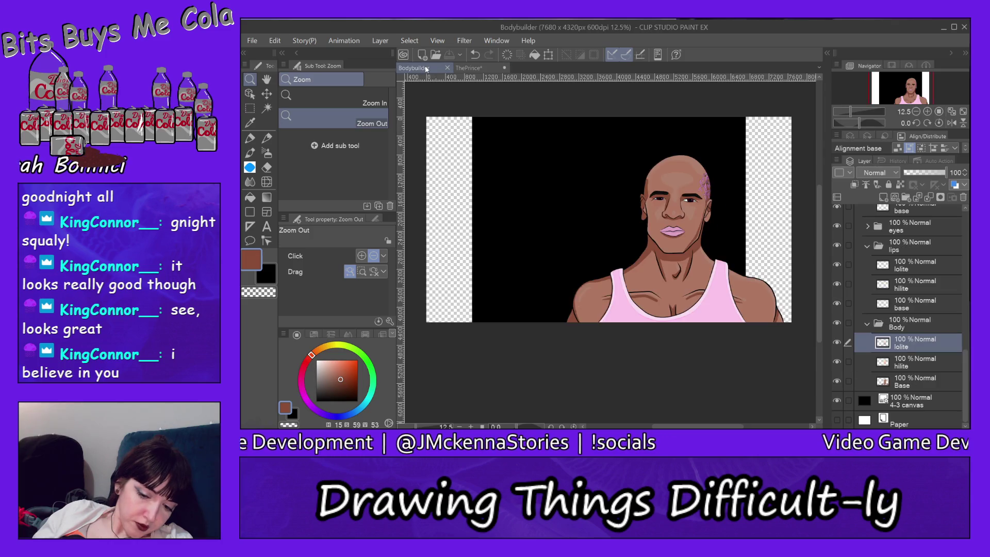